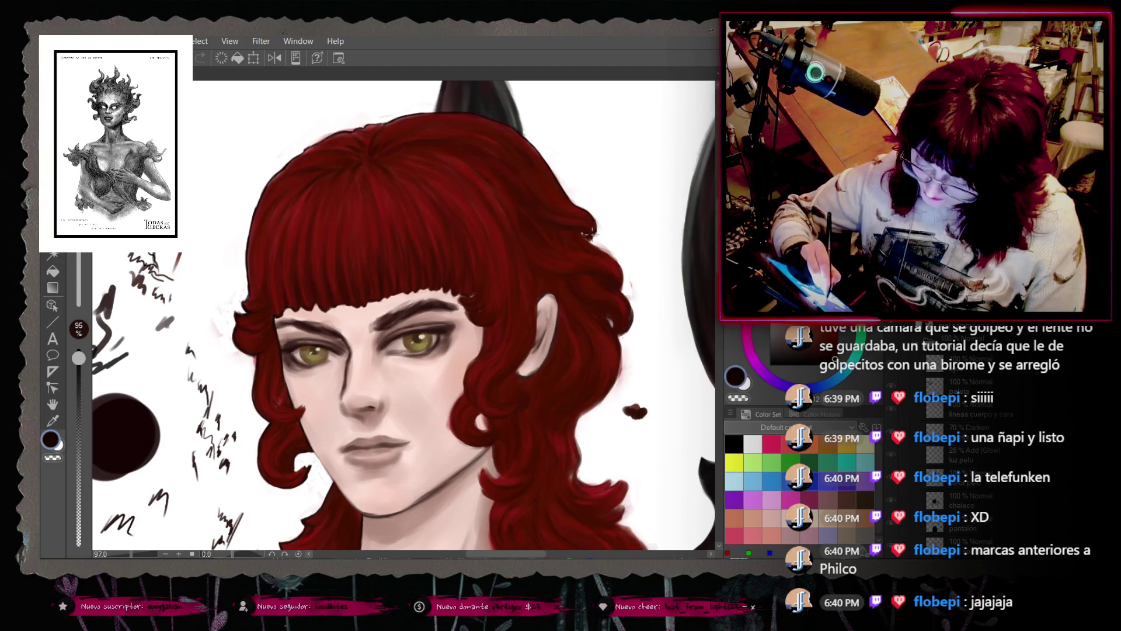
Step: Undo recent brush strokes along the hair edge, including a short trial stroke
key("ctrl+z")
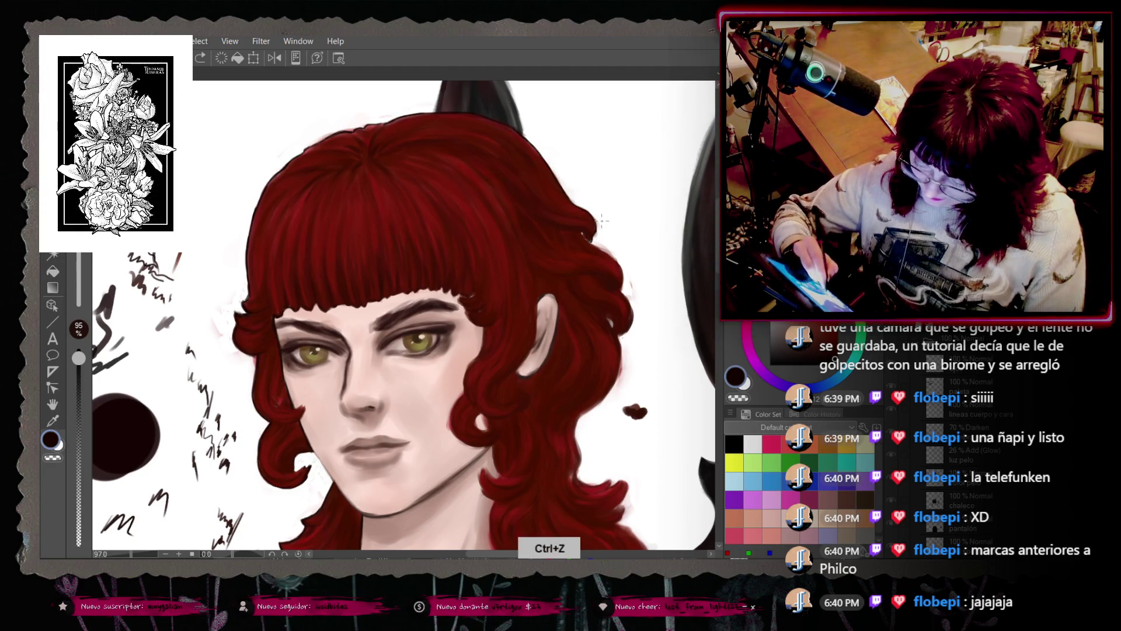
left_click_drag(591, 225, 602, 230)
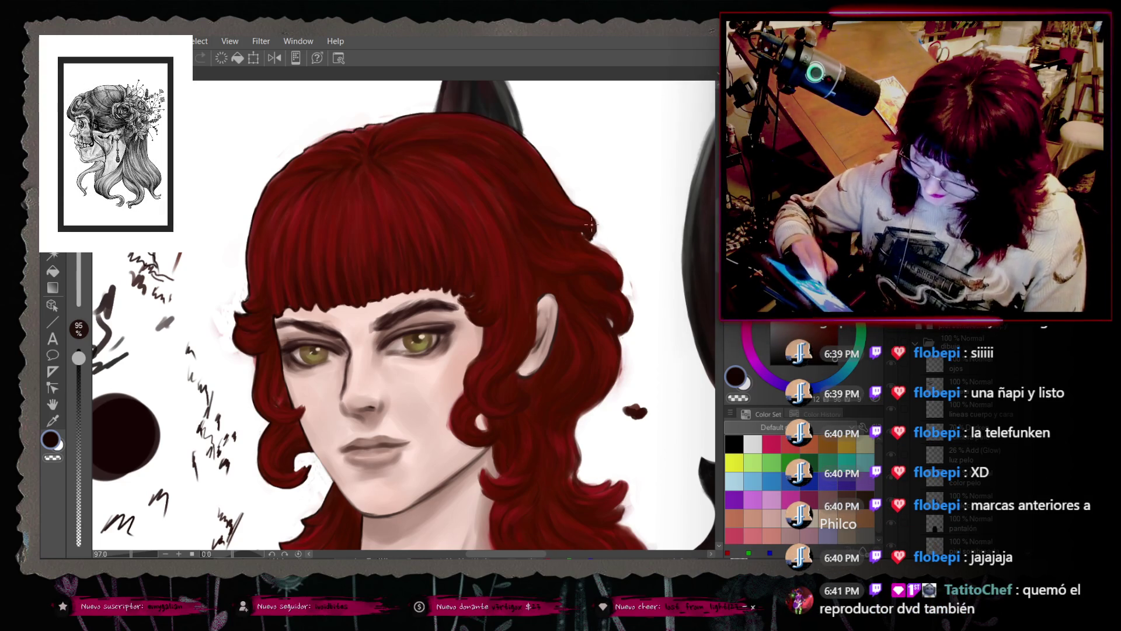
key("ctrl+z")
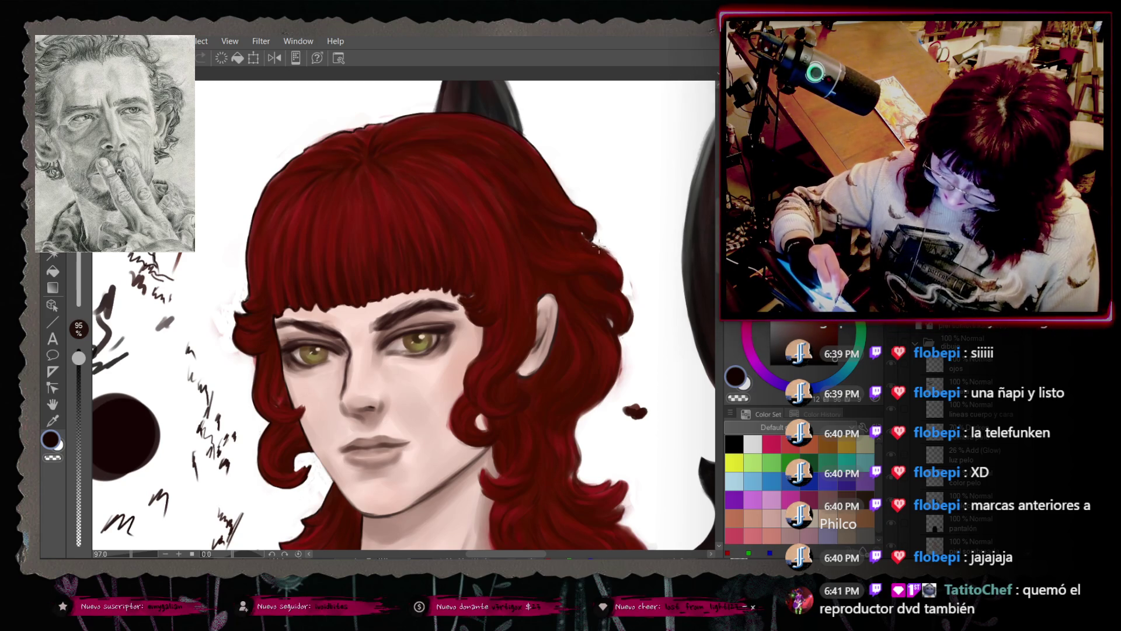
key("ctrl+z")
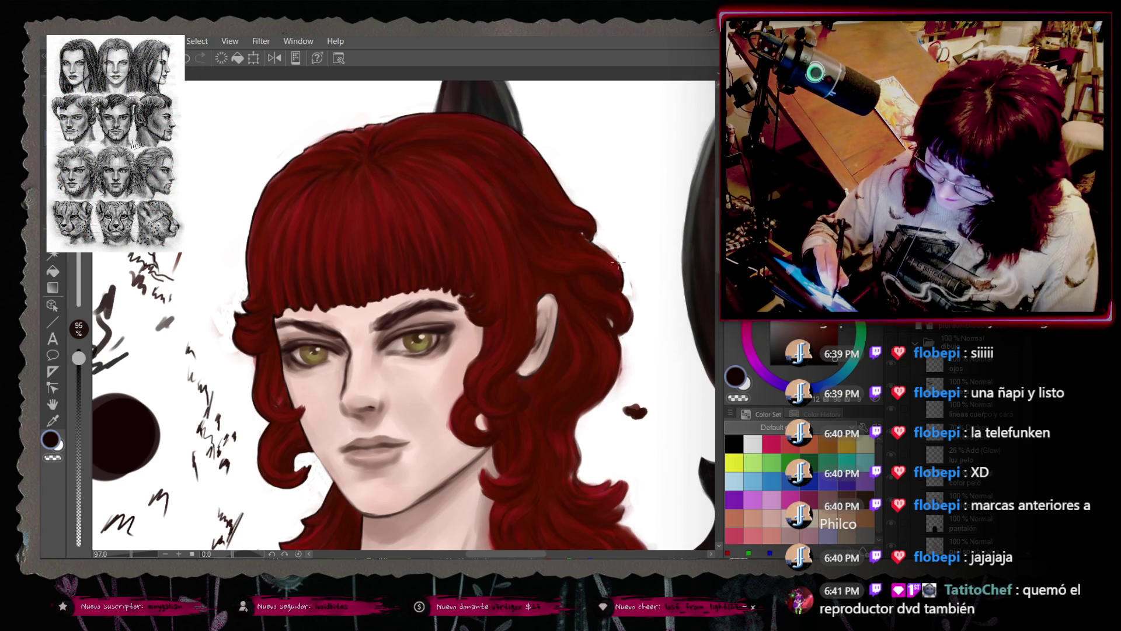
key("ctrl+z")
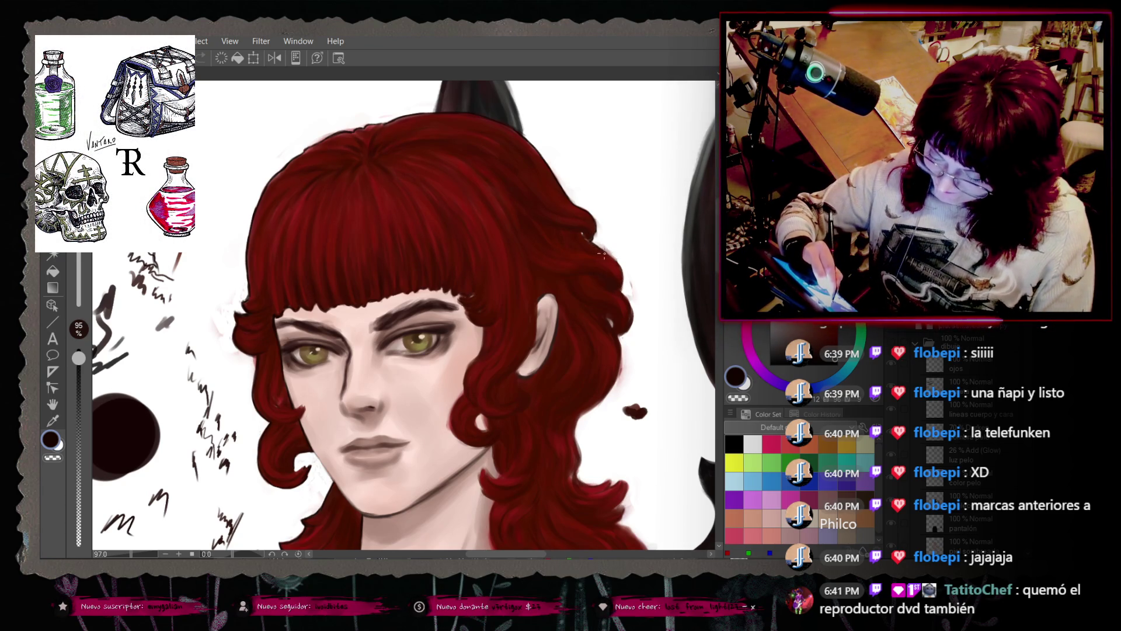
key("ctrl+z")
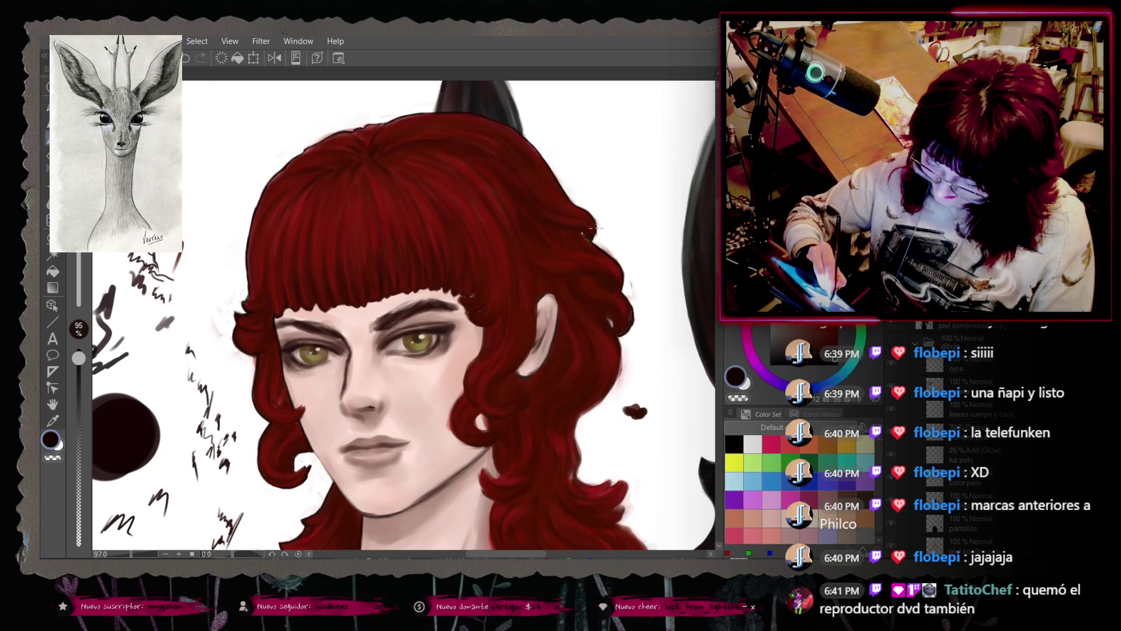
scroll(403, 316, "down", 3)
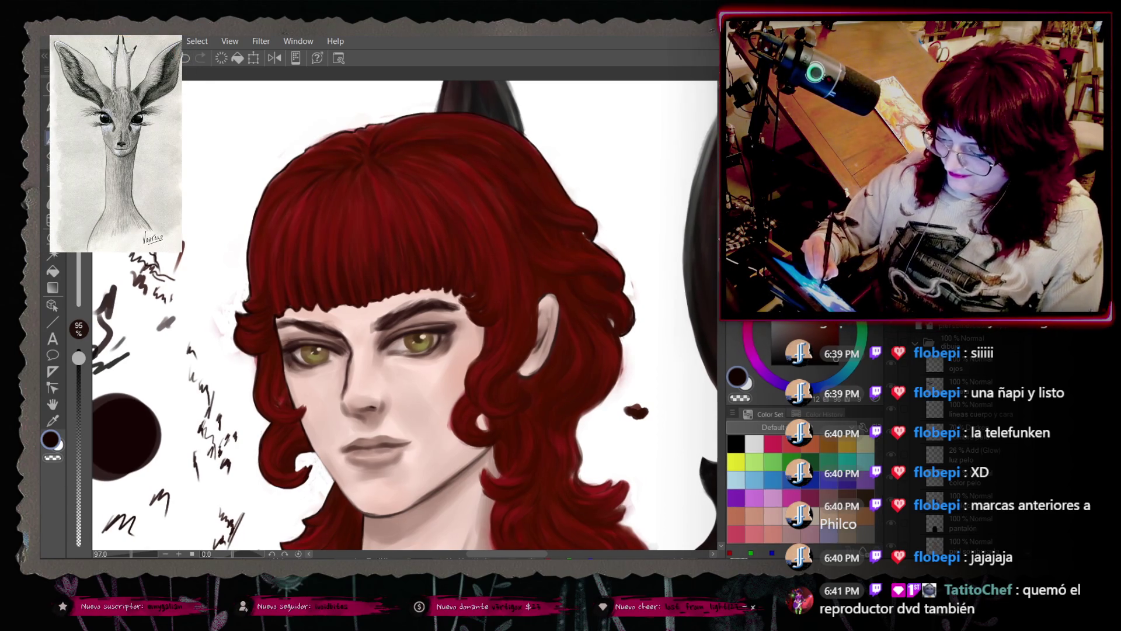
scroll(577, 544, "right", 3)
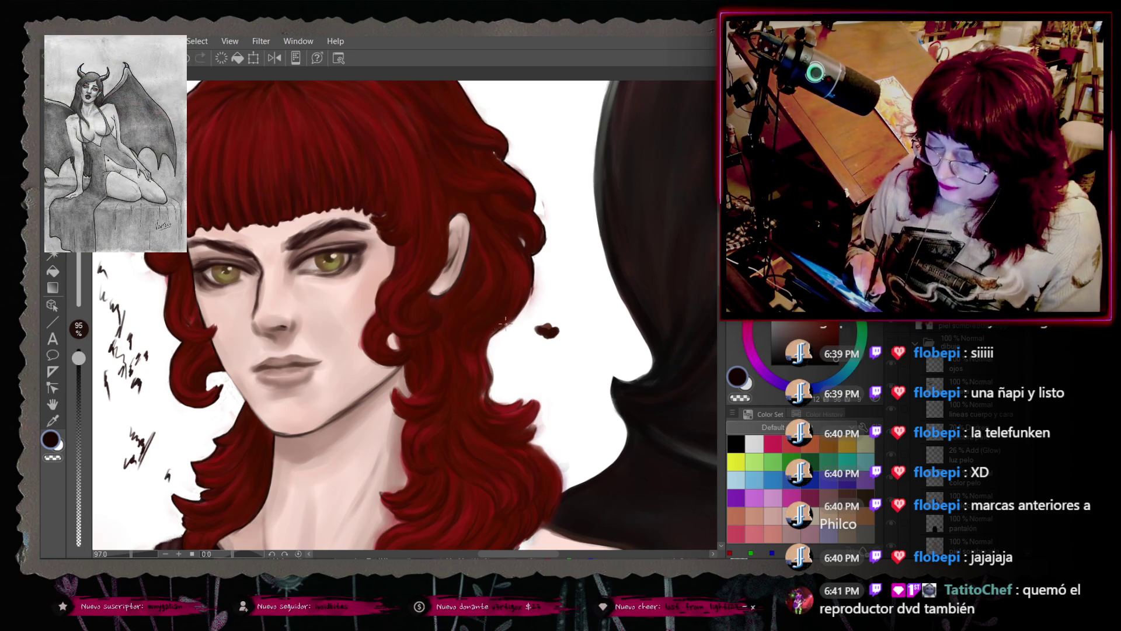
Step: Undo further strokes, including a small trial mark on the hair edge
key("ctrl+z")
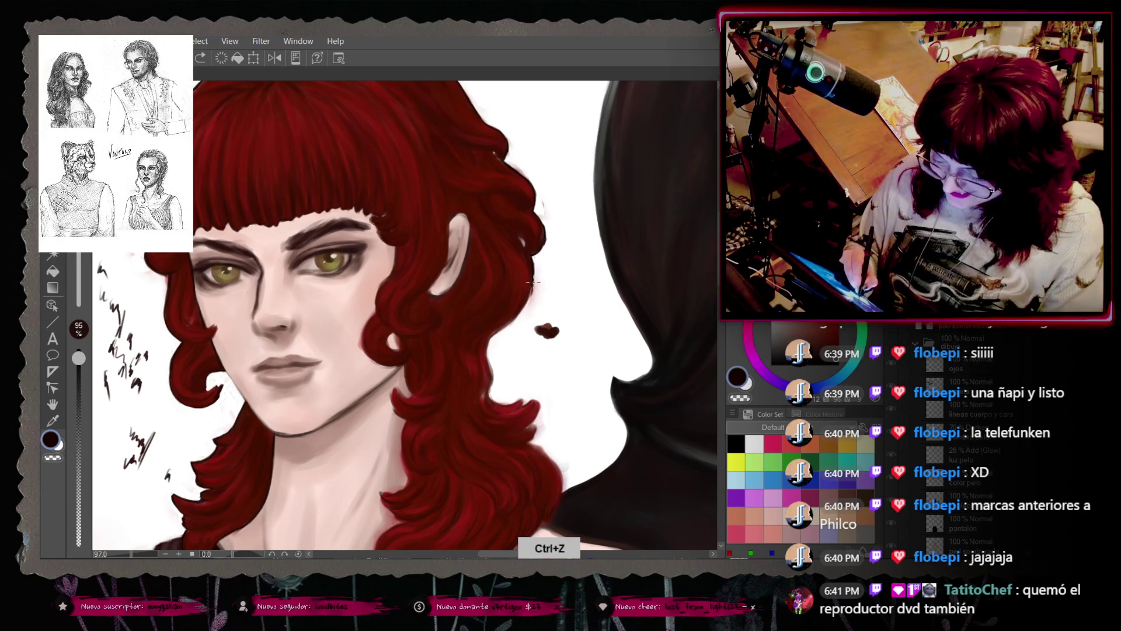
key("ctrl+z")
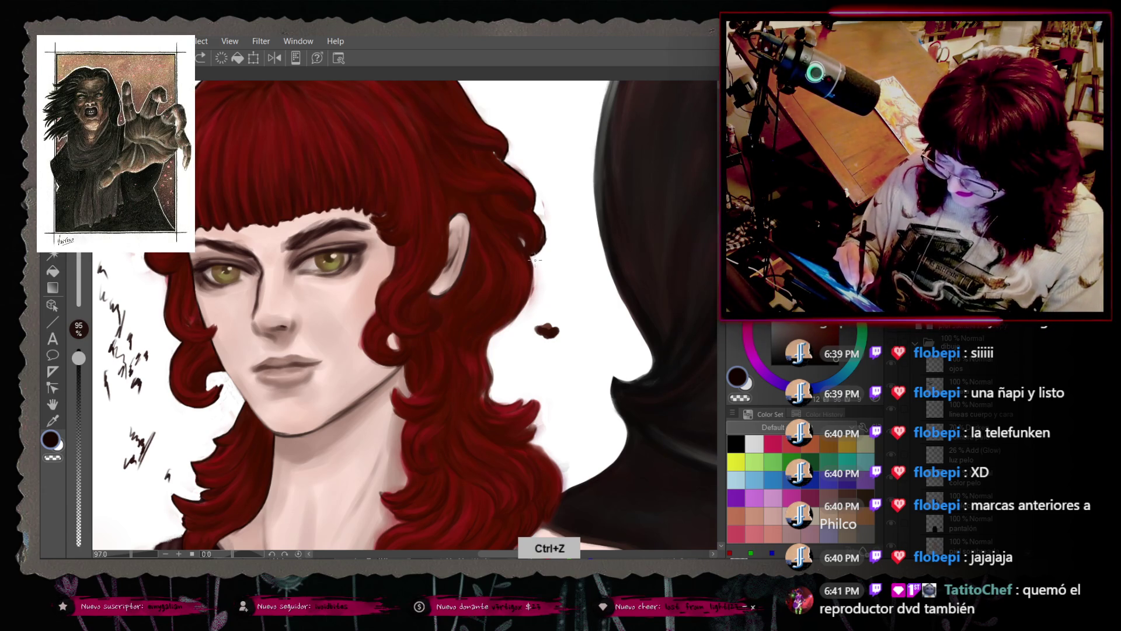
left_click_drag(529, 257, 531, 267)
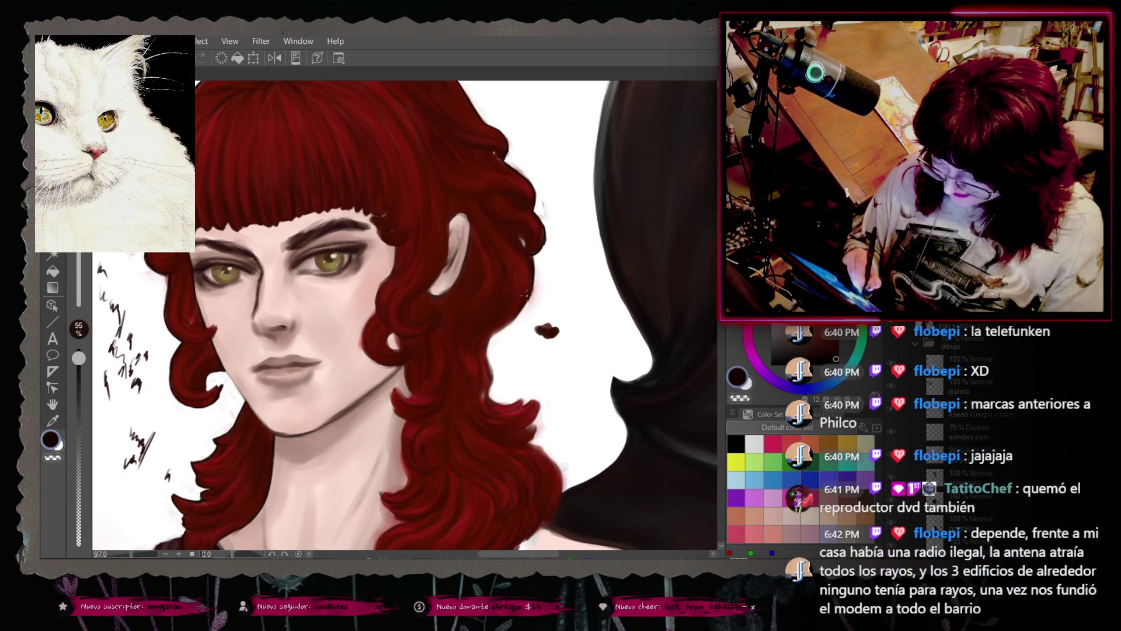
key("ctrl+z")
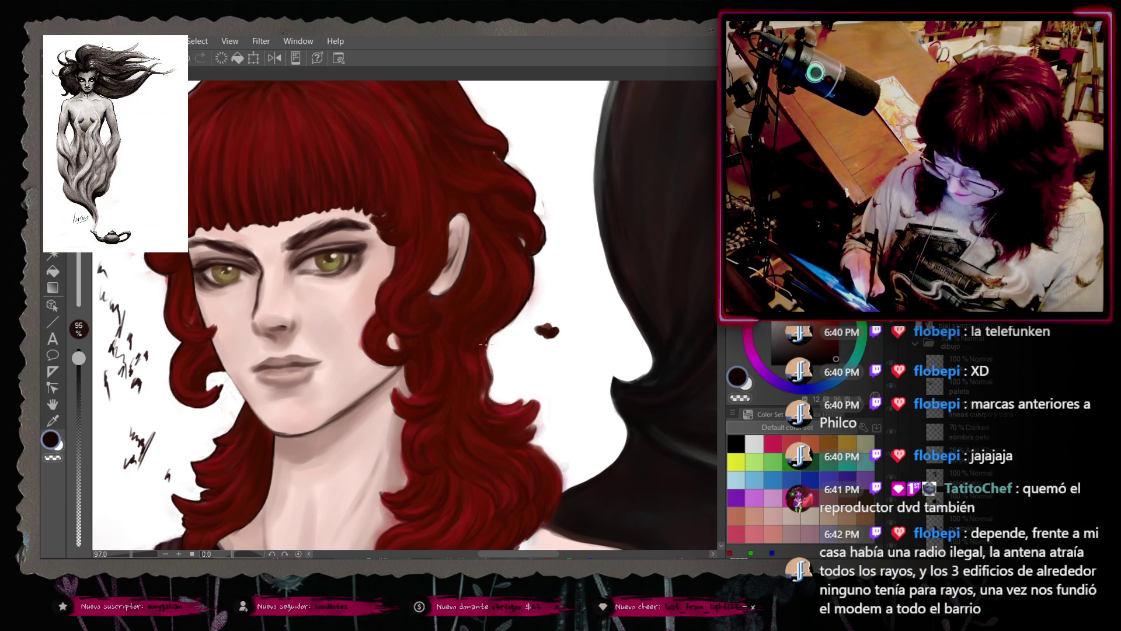
key("ctrl+z")
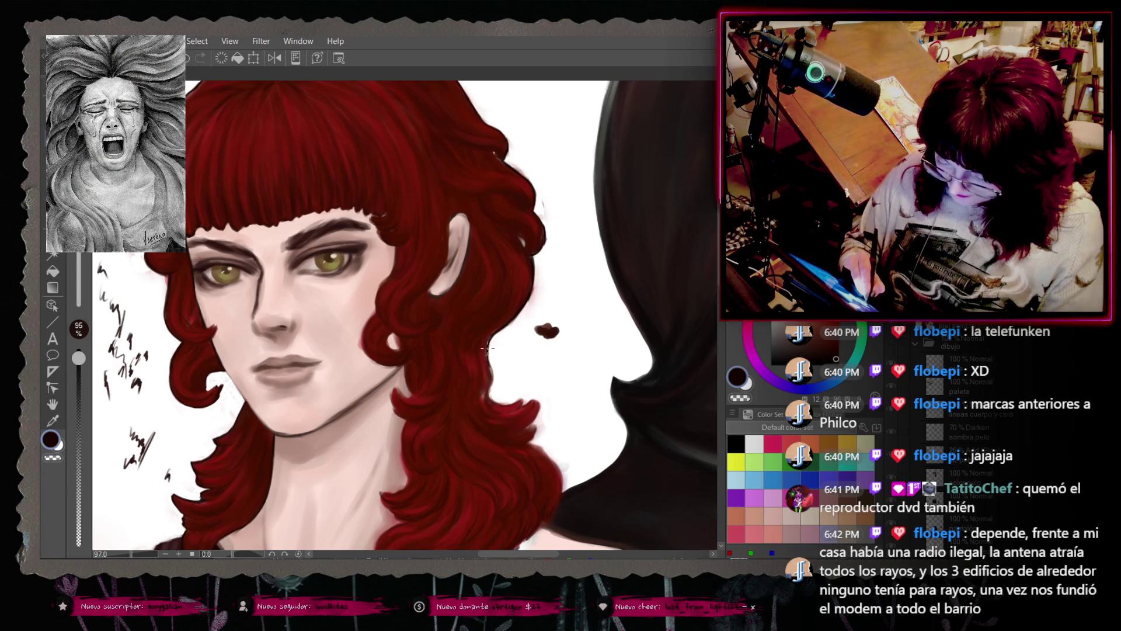
key("ctrl+z")
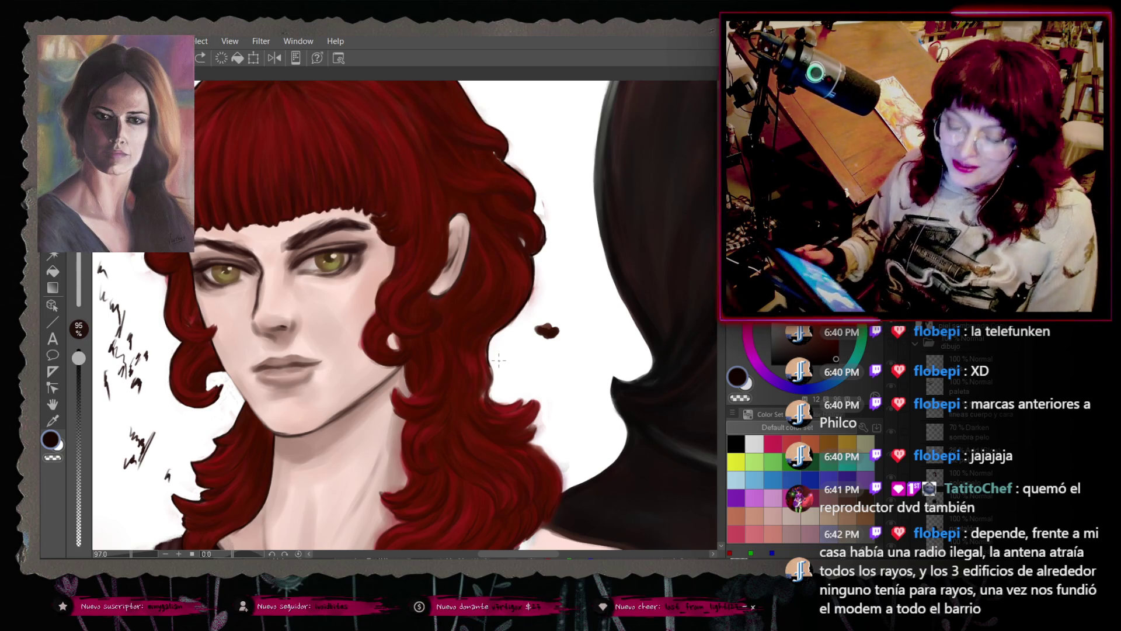
scroll(473, 229, "down", 3)
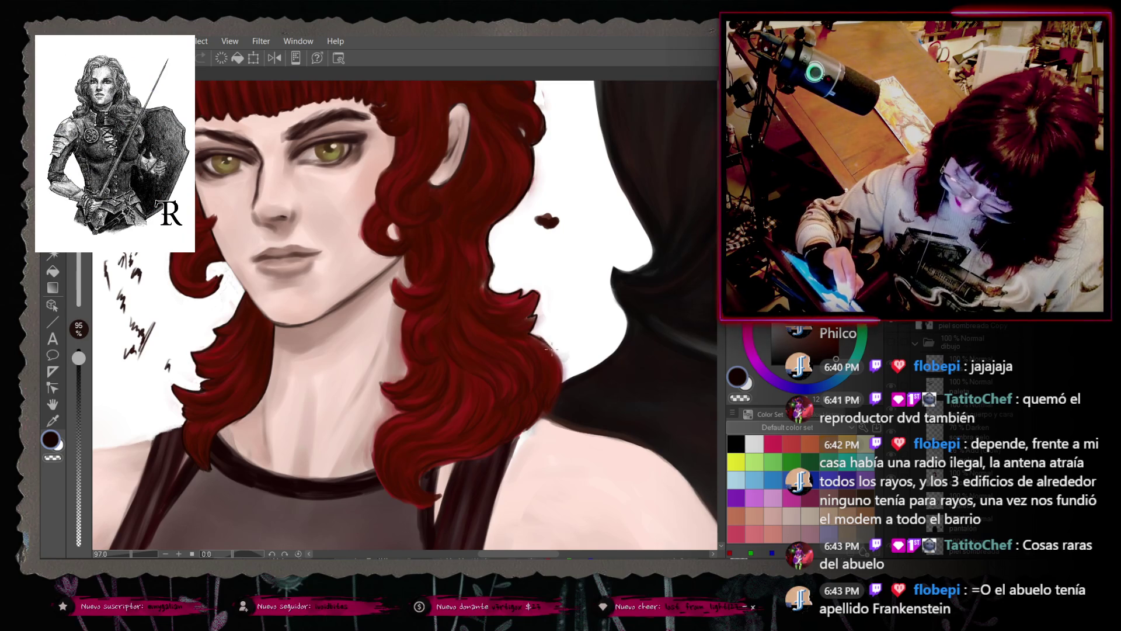
key("ctrl+z")
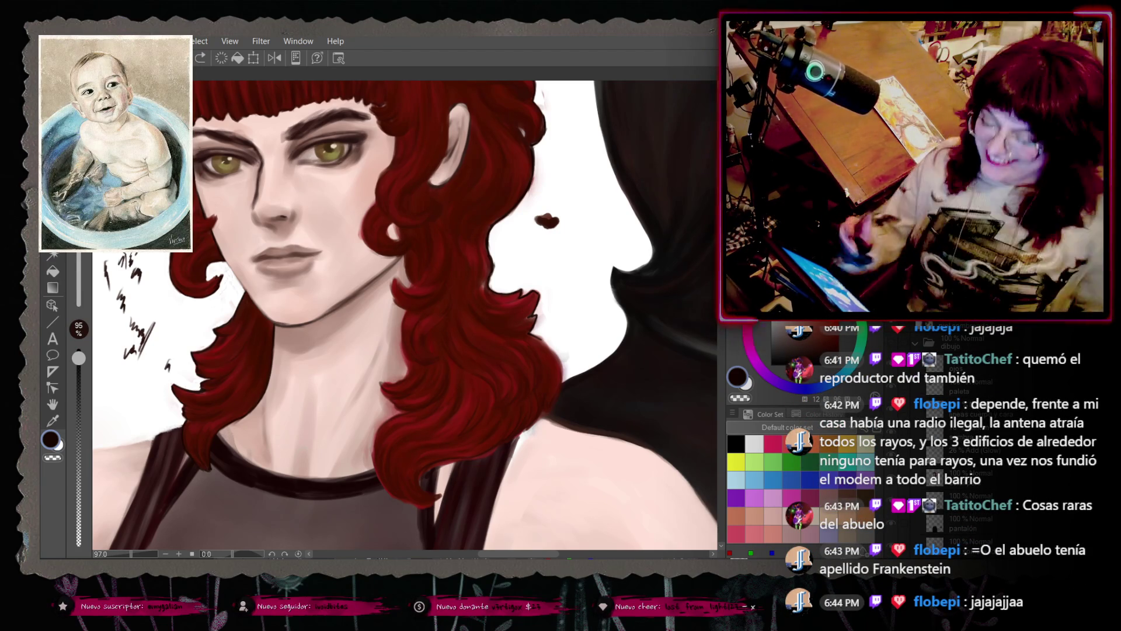
Step: Draw two small dark zigzag test scribbles on the white area right of the hair
left_click_drag(567, 193, 577, 198)
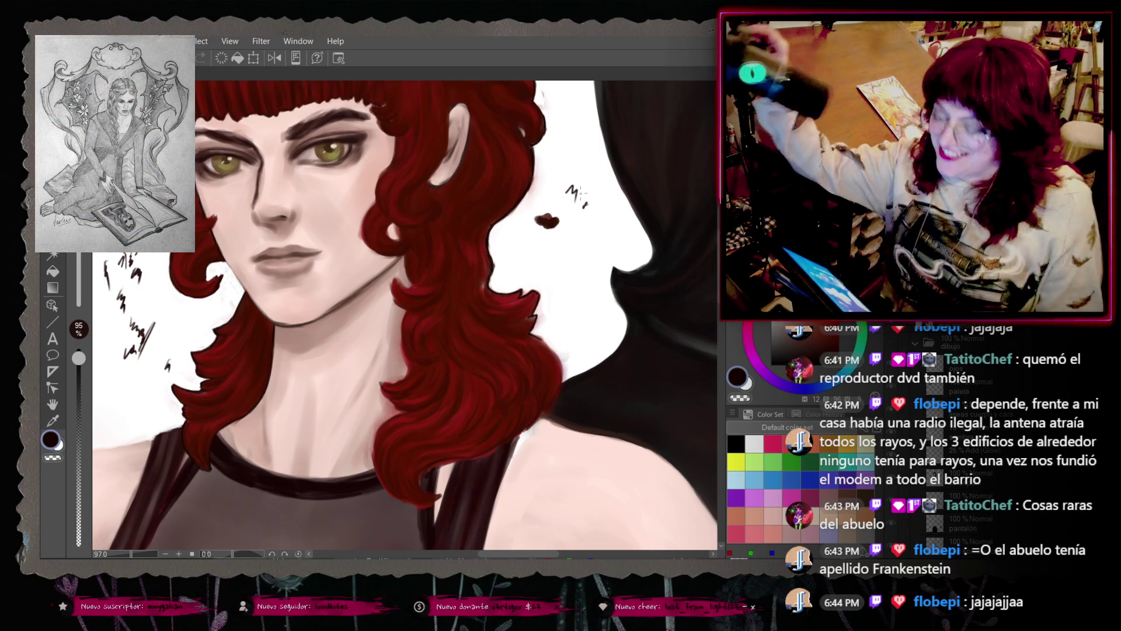
left_click_drag(573, 205, 588, 202)
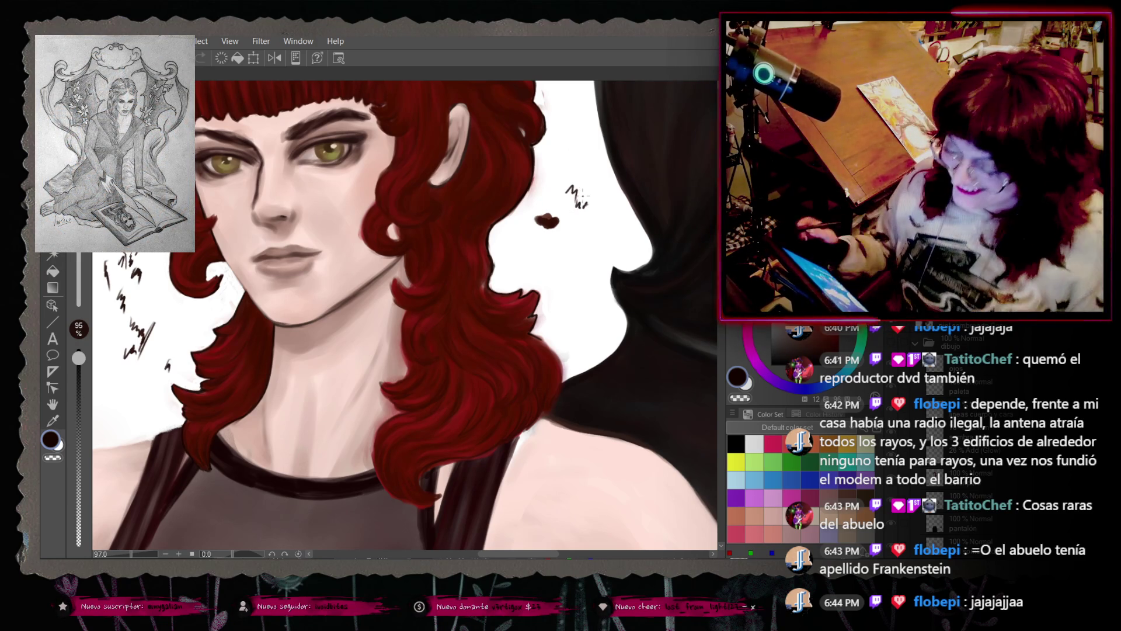
scroll(584, 209, "up", 1)
scroll(586, 208, "up", 1)
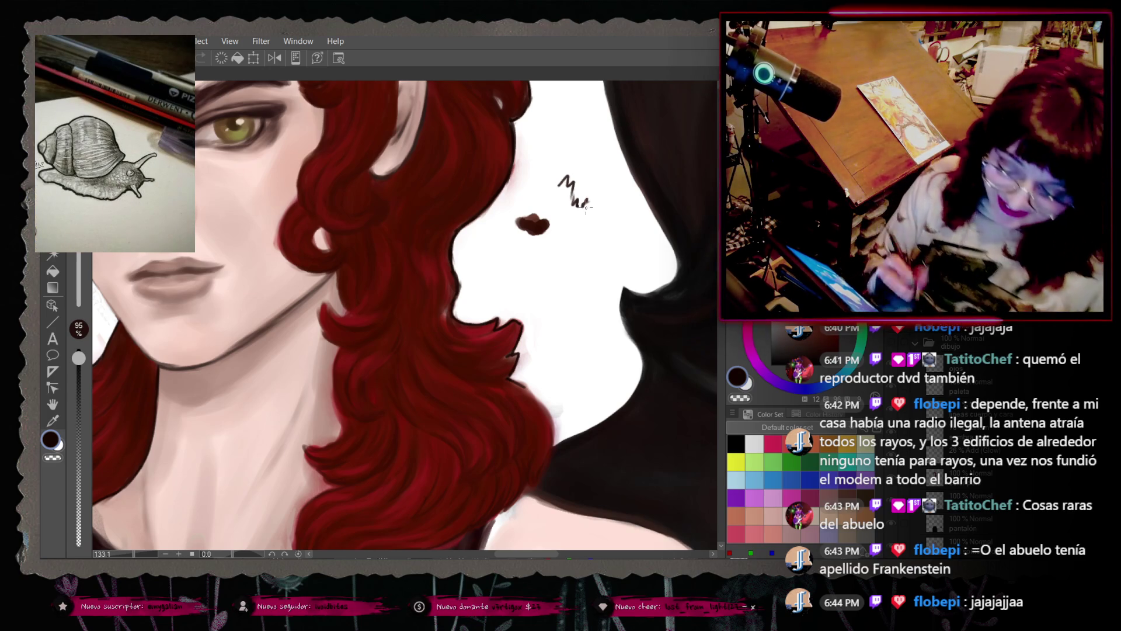
Step: Switch the drawing colour to the white sub colour and raise brush opacity to 100%
left_click(746, 382)
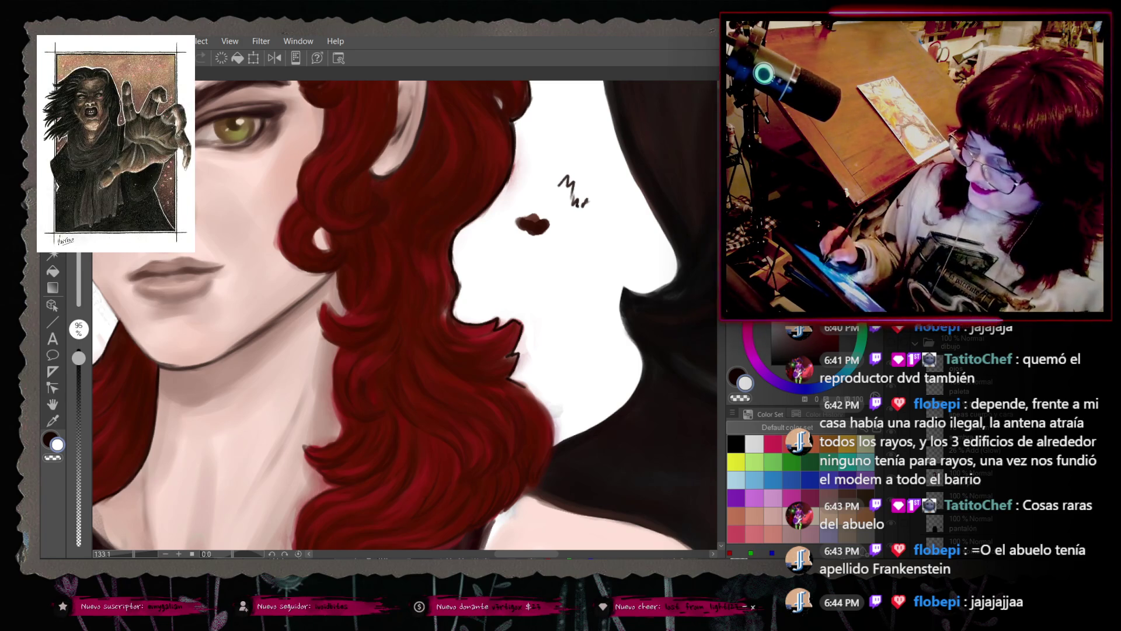
left_click_drag(78, 357, 78, 348)
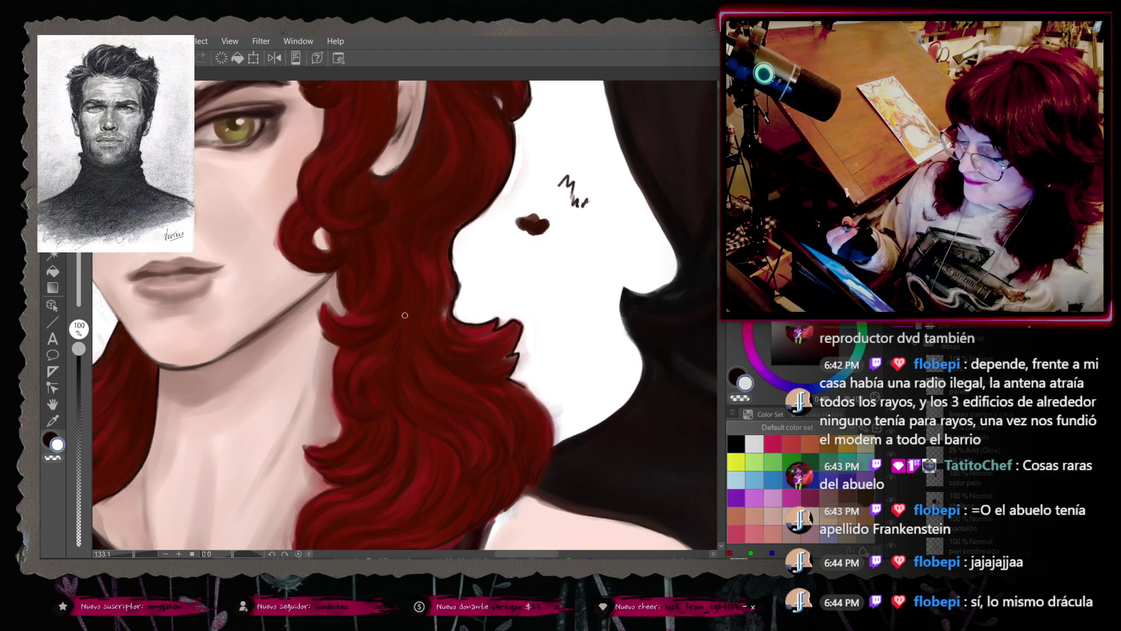
scroll(715, 205, "up", 5)
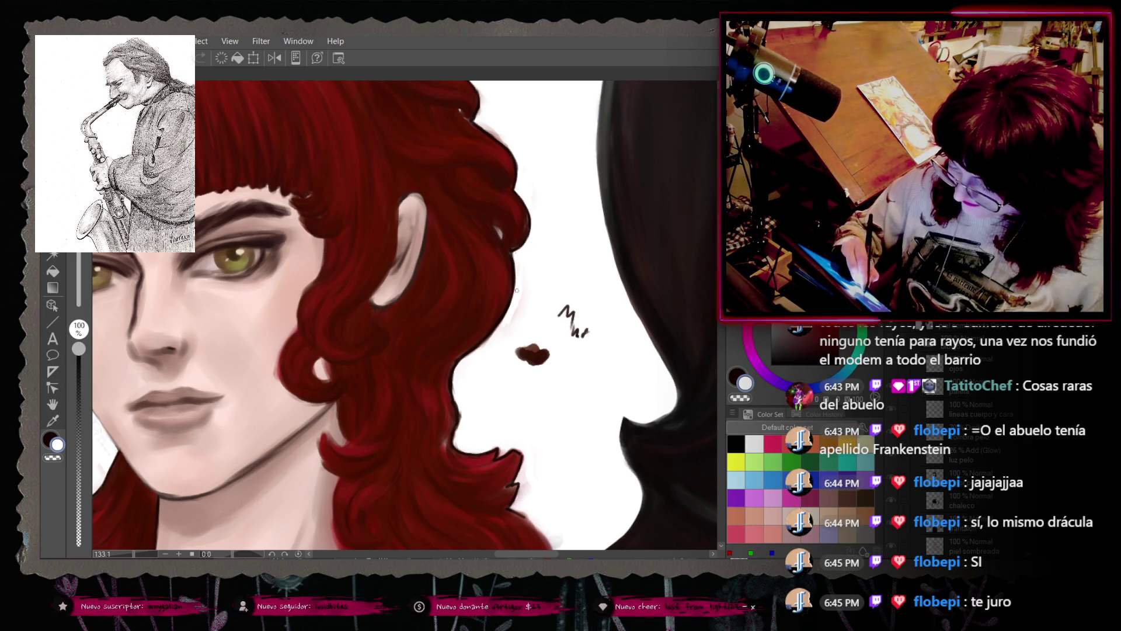
scroll(489, 164, "up", 2)
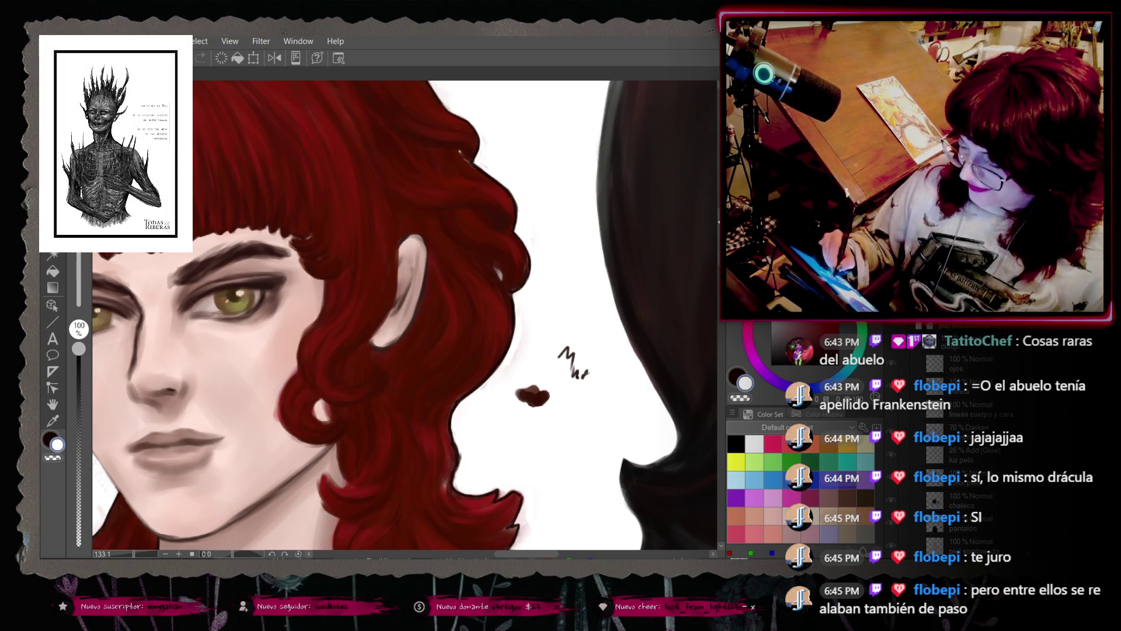
scroll(403, 315, "down", 2)
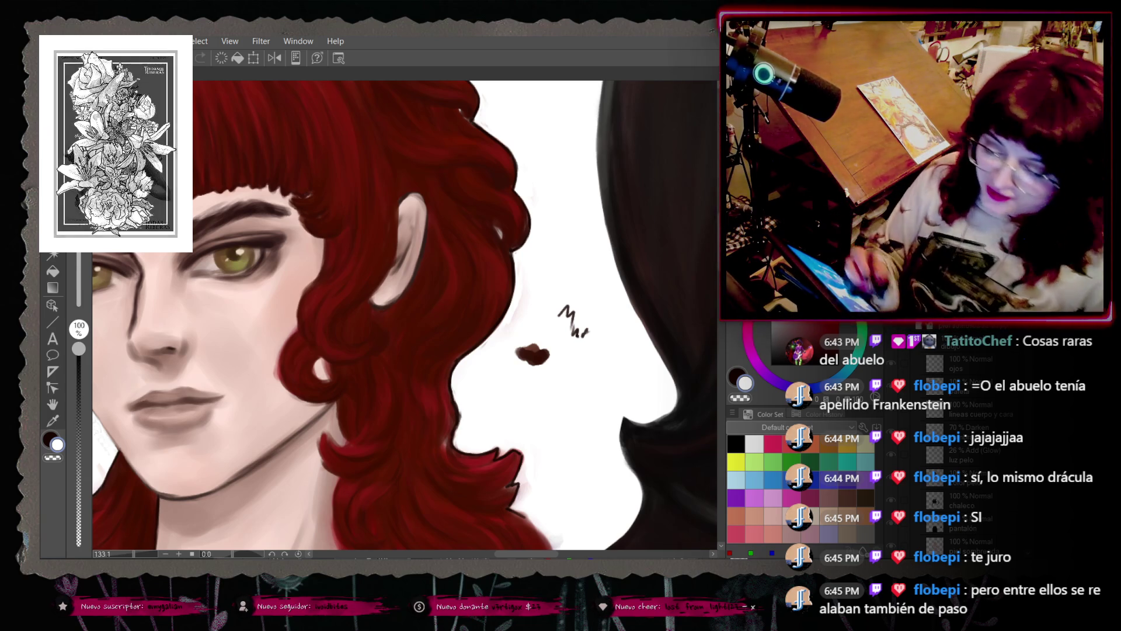
left_click(49, 41)
left_click(49, 41)
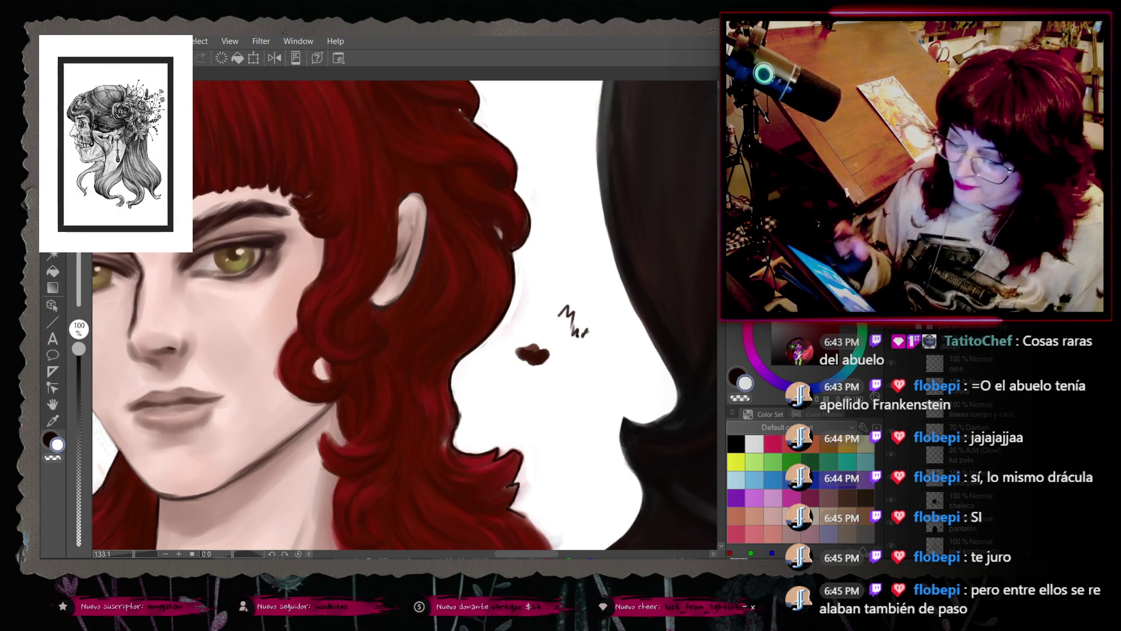
scroll(469, 266, "down", 3)
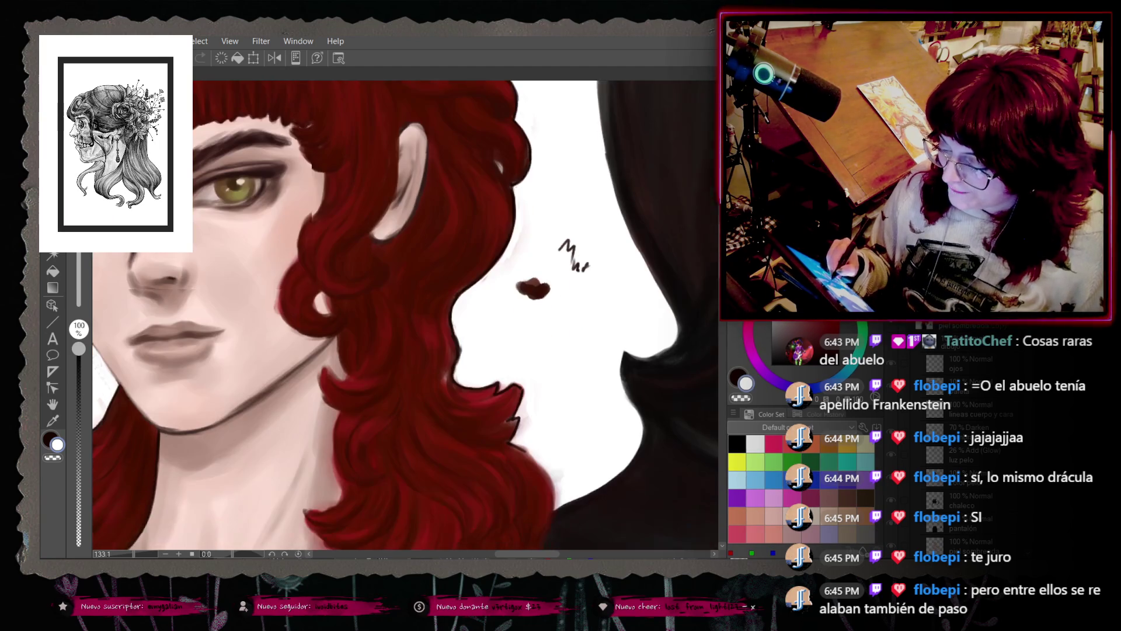
Step: Sample colours from the hair, try a dark test stroke, then undo the last two strokes
right_click(467, 263)
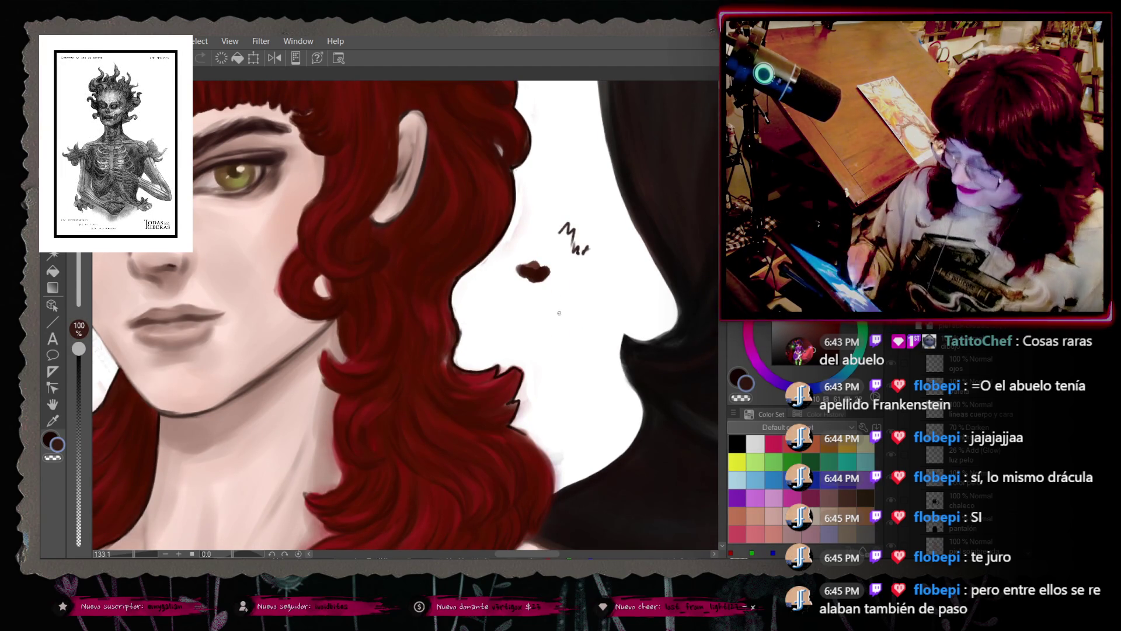
left_click_drag(571, 299, 554, 315)
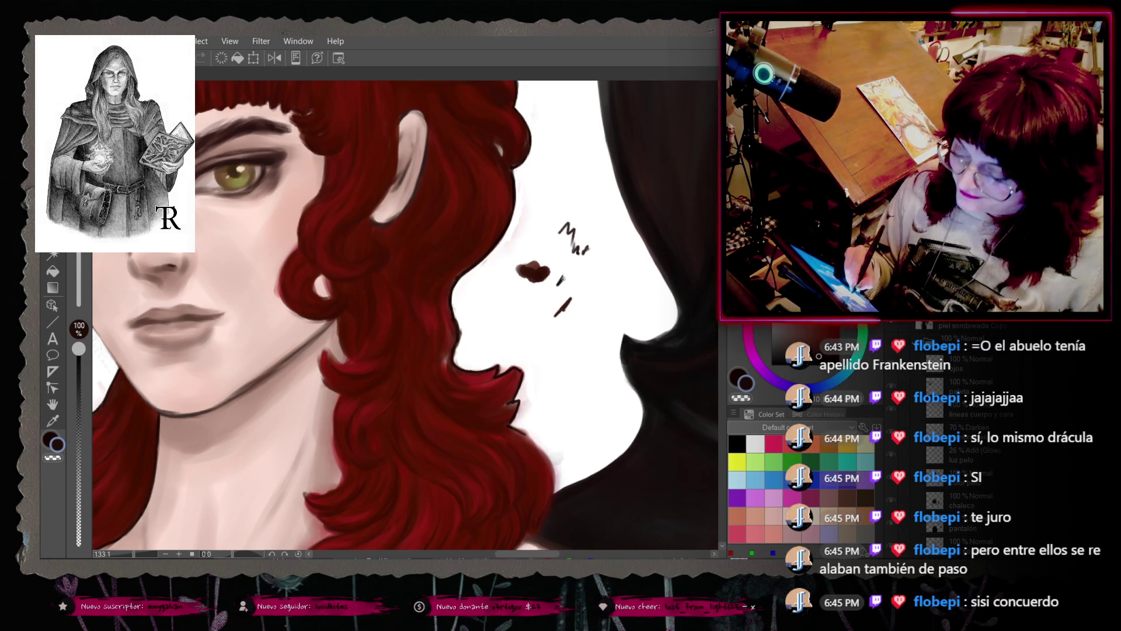
right_click(492, 239)
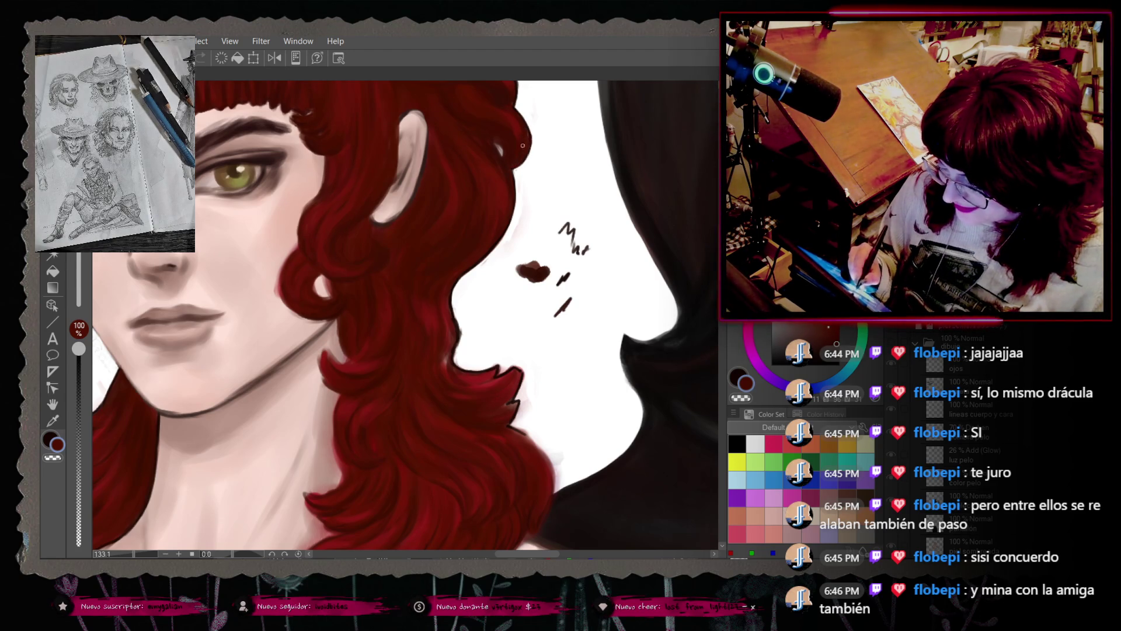
right_click(486, 168)
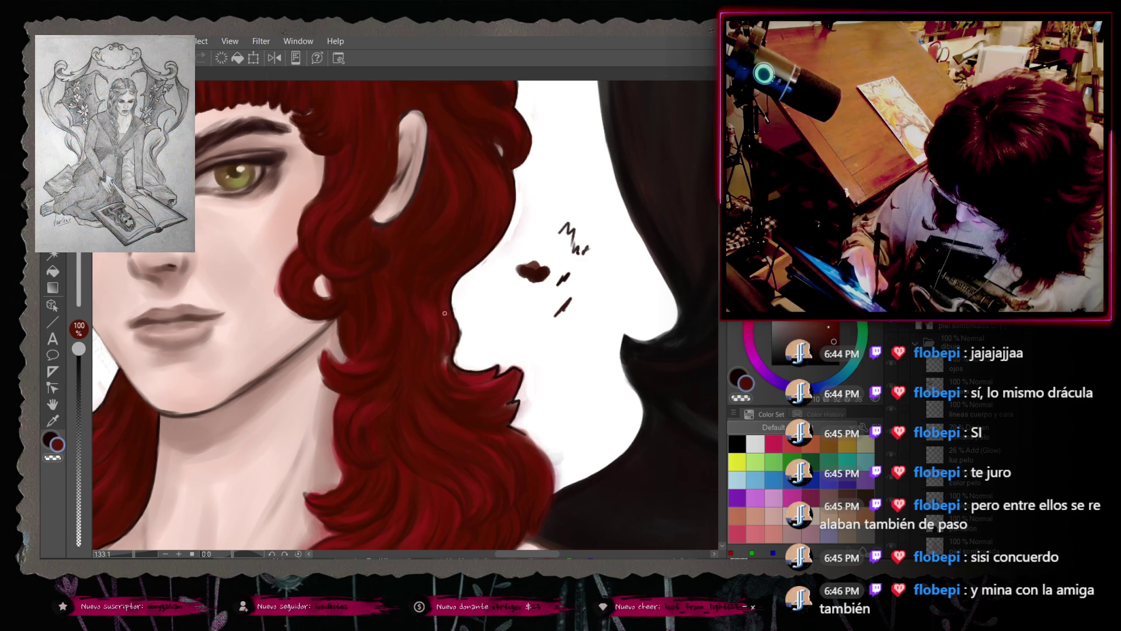
right_click(439, 272)
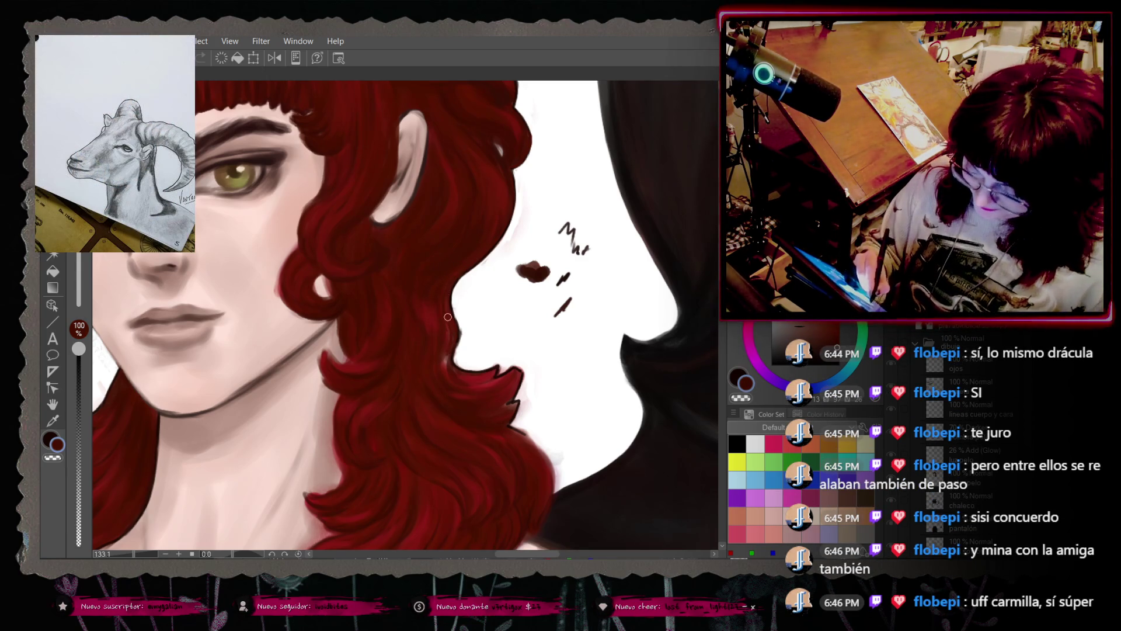
key("ctrl+z")
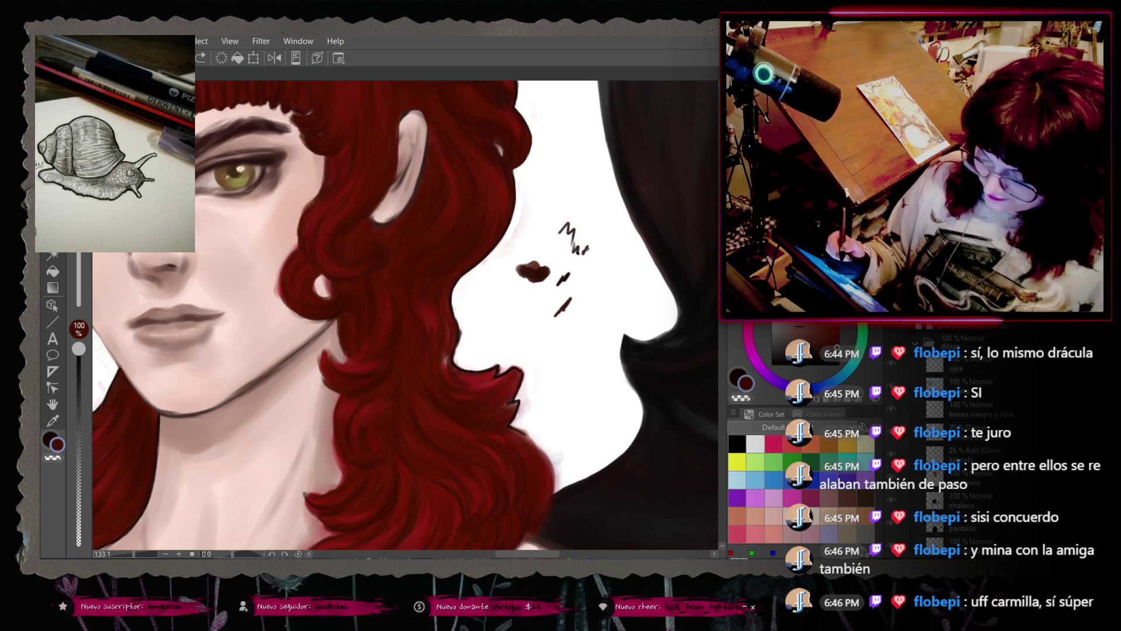
key("ctrl+z")
Step: At 95% brush opacity, paint short dark marks beside the lip sketch
left_click_drag(78, 348, 78, 358)
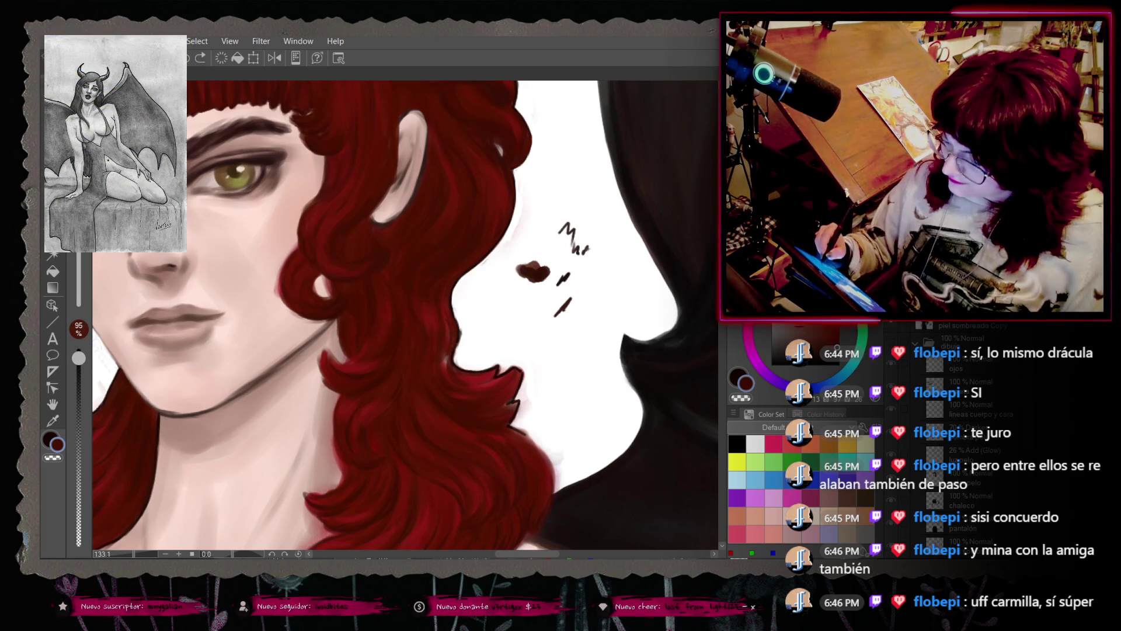
left_click(528, 298)
mouse_move(543, 325)
left_mouse_down()
mouse_move(570, 299)
mouse_move(540, 301)
left_mouse_up()
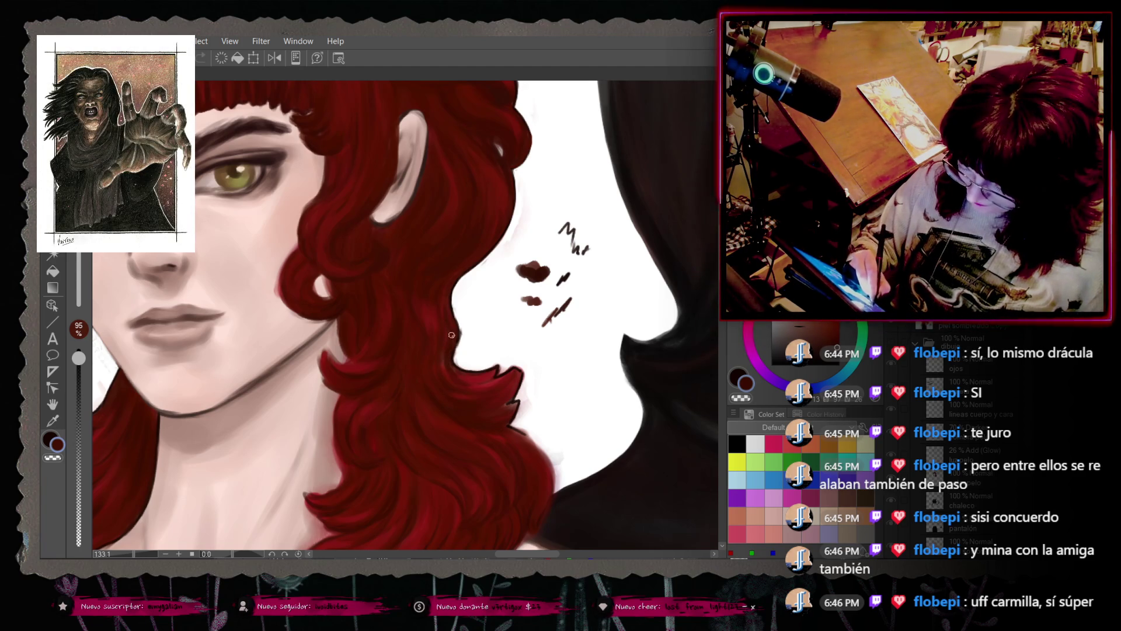
right_click(439, 292)
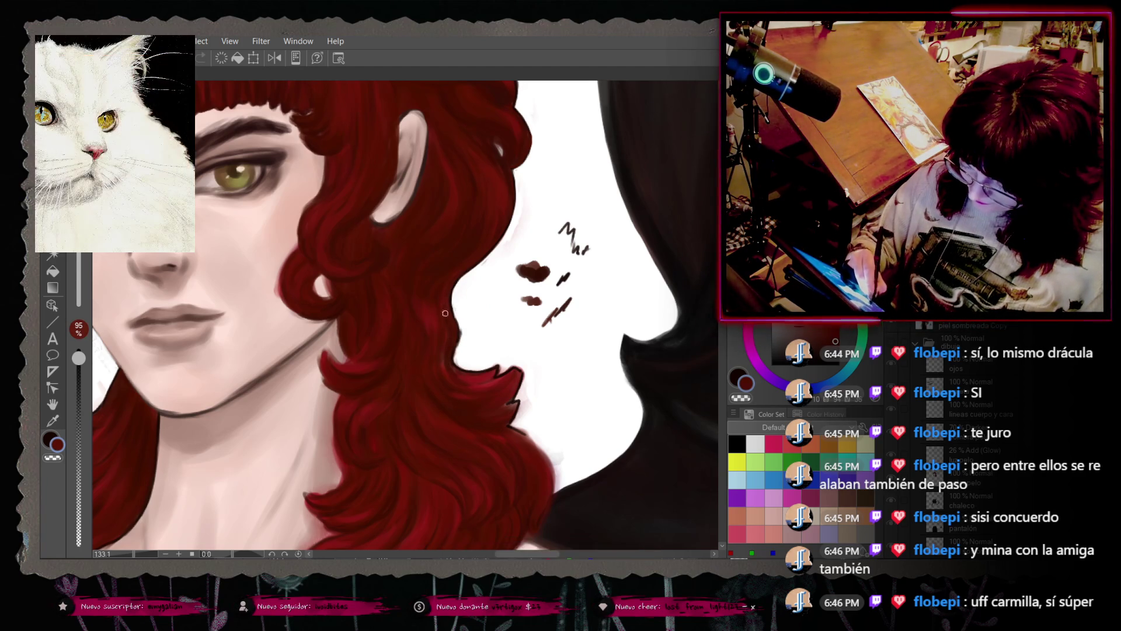
Step: Sample a canvas colour, set opacity to 95%, and extend the lower lip mark
right_click(449, 366)
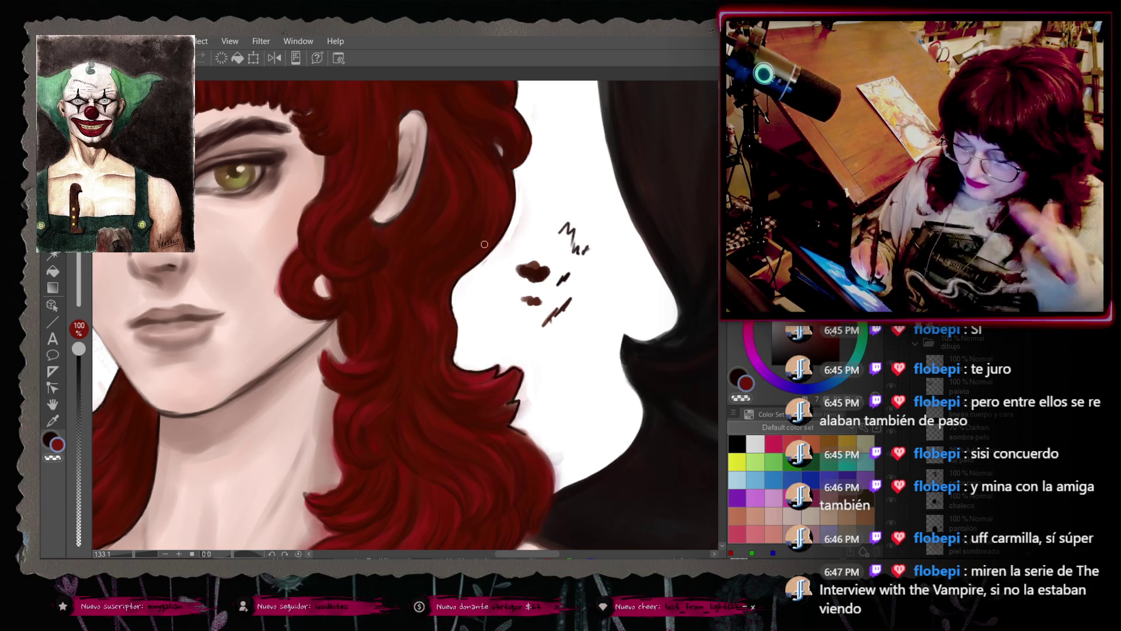
right_click(461, 270)
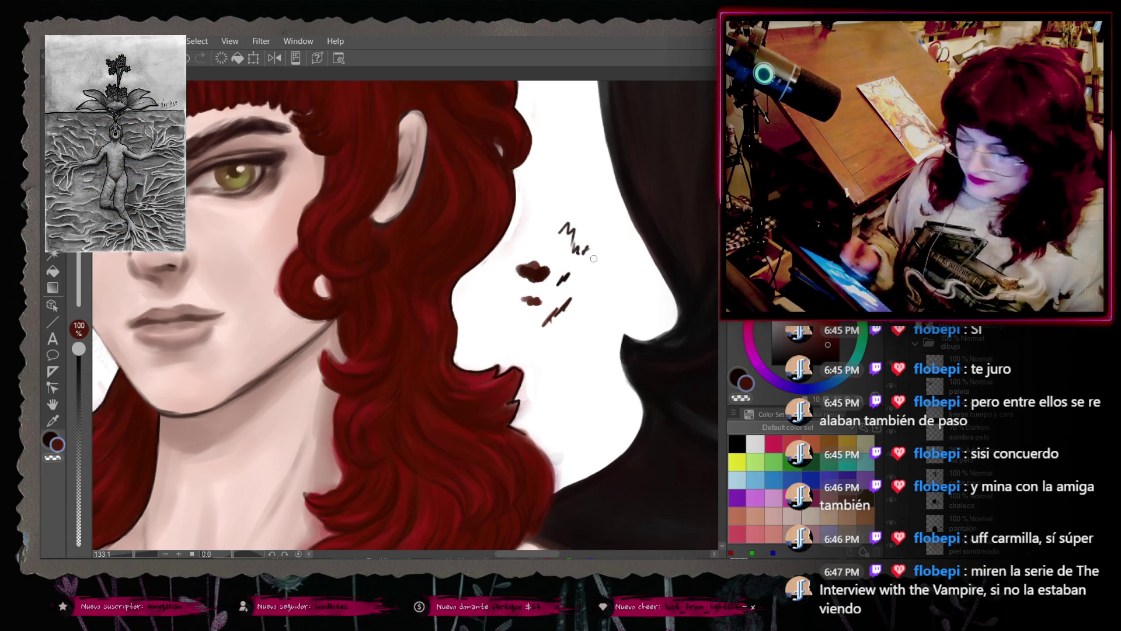
key("o")
left_click_drag(539, 302, 554, 294)
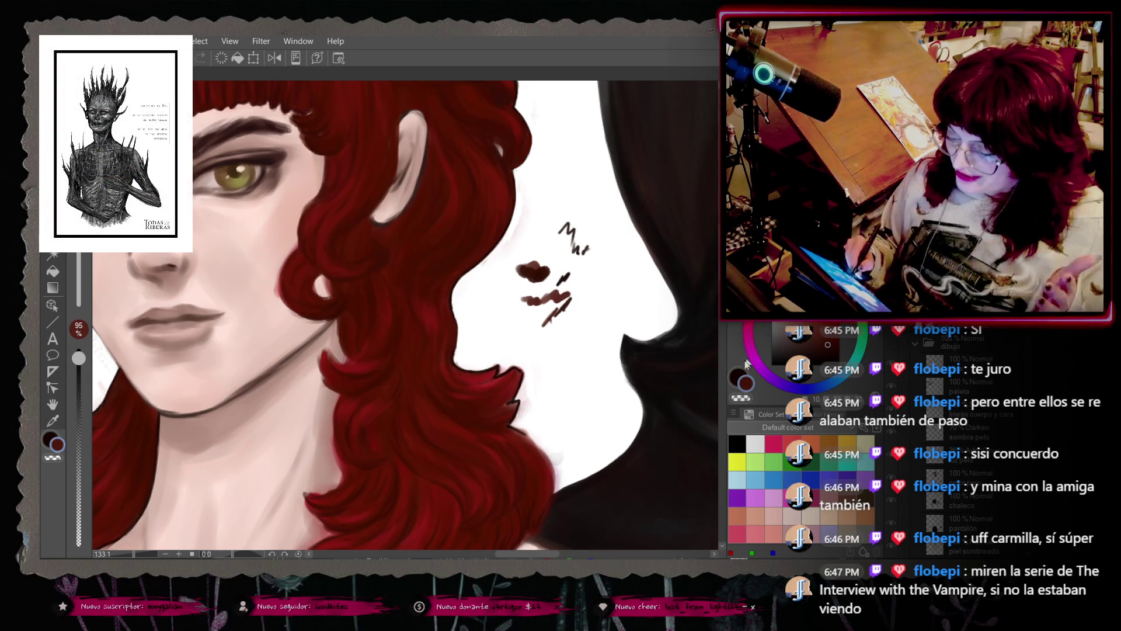
Step: Pick a darker colour and add dark zigzag strokes right of the lip marks, undoing a stray dab
left_click(836, 359)
left_click_drag(533, 235, 560, 240)
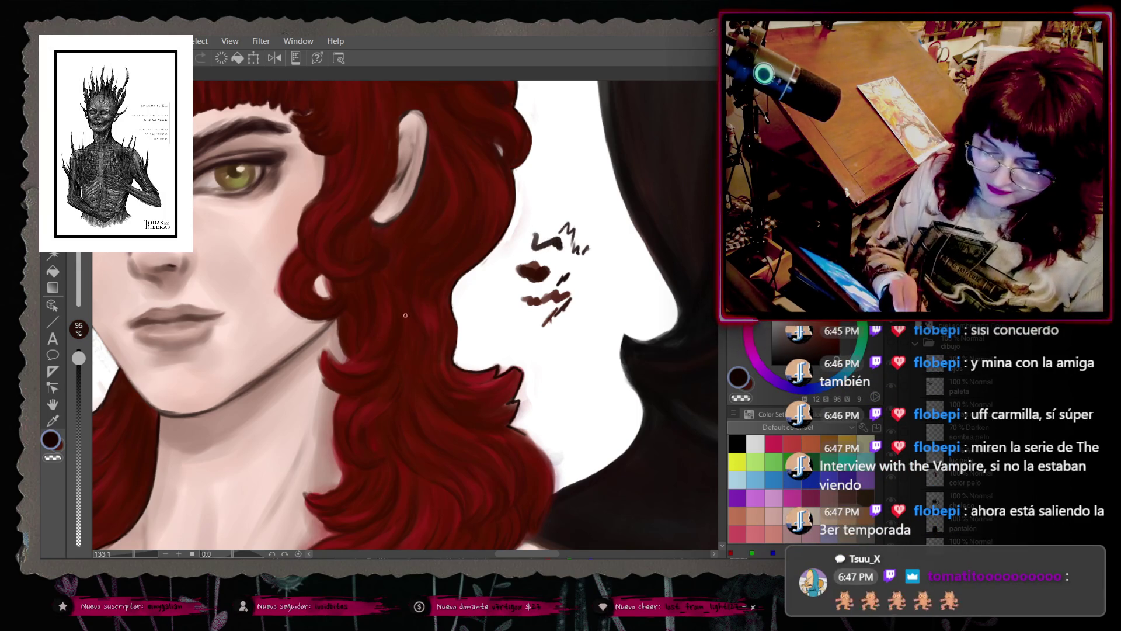
left_click_drag(572, 279, 601, 293)
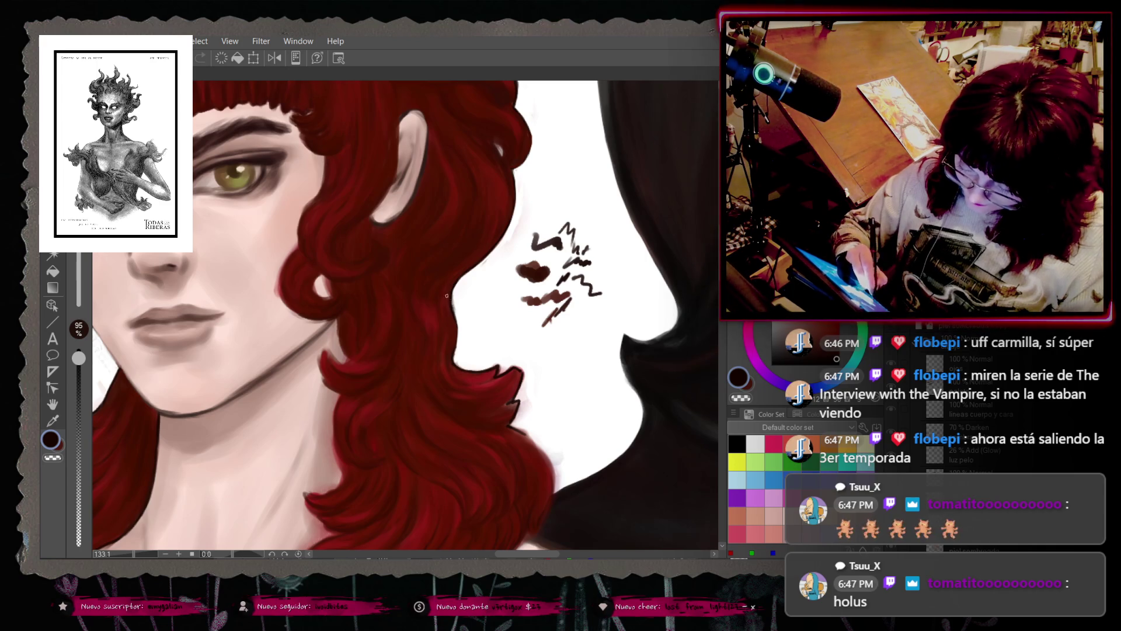
left_click_drag(503, 303, 508, 298)
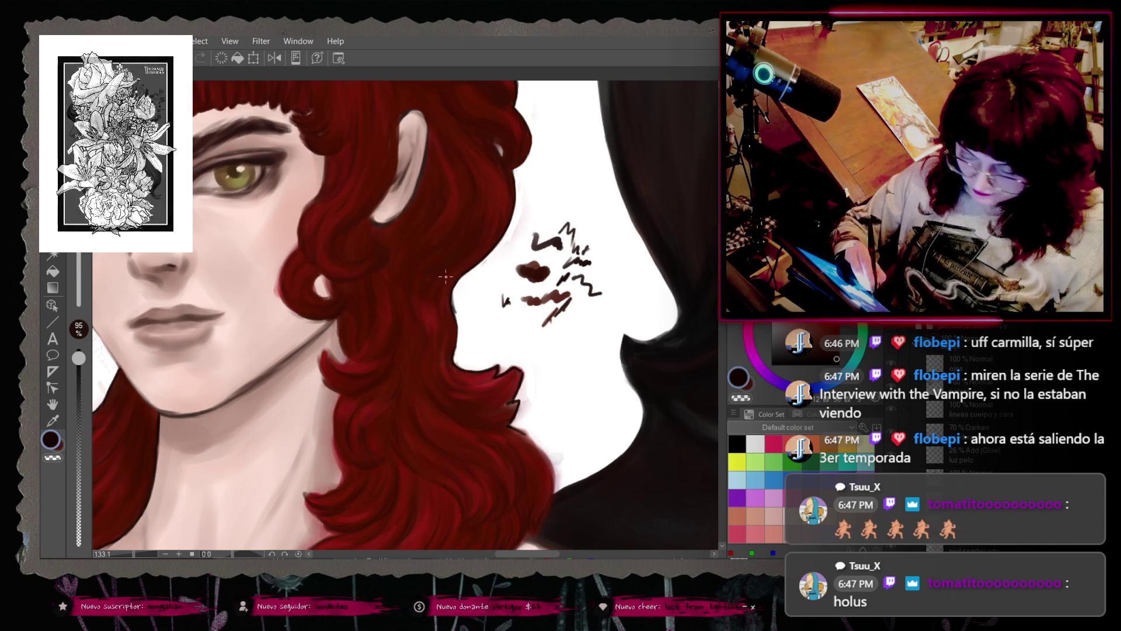
key("ctrl+z")
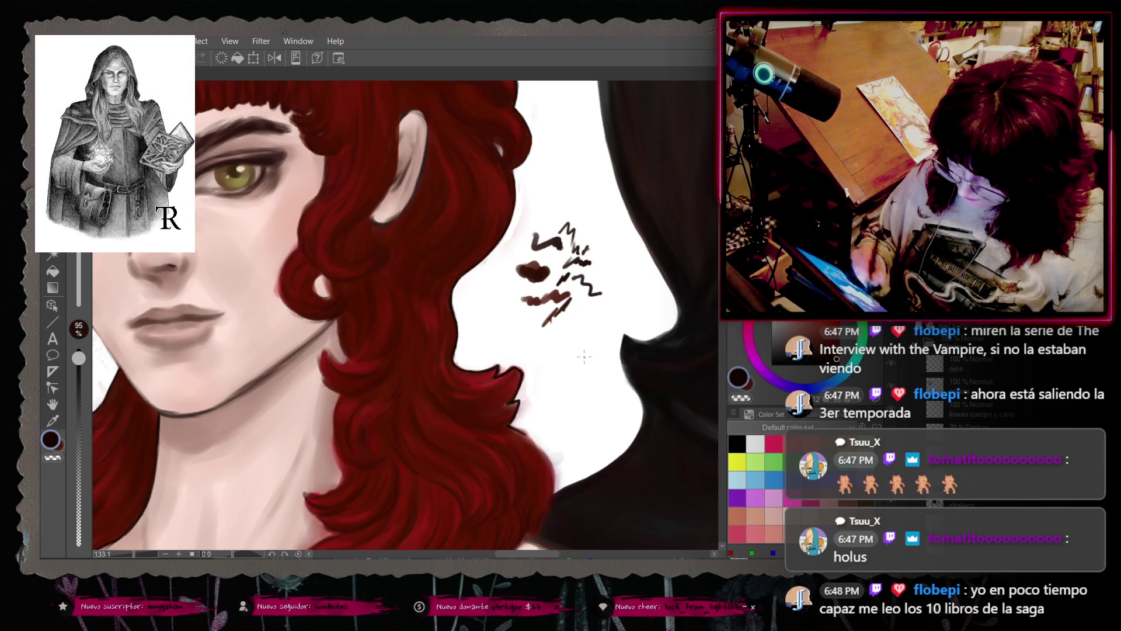
scroll(687, 334, "down", 3)
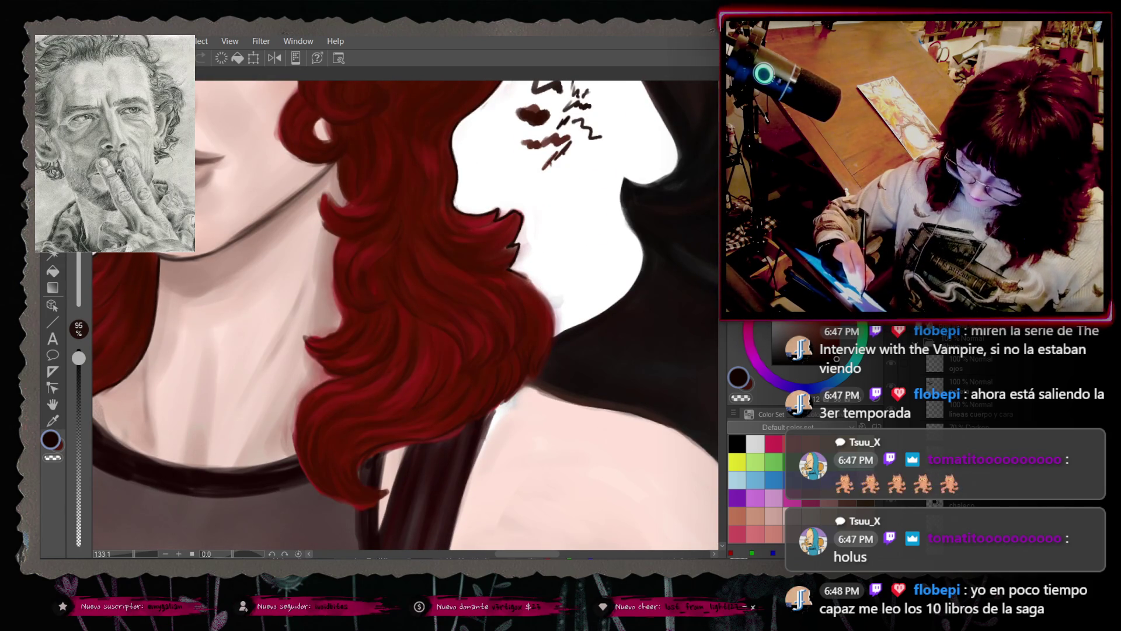
Step: Set brush opacity to 100% and try a tiny dark mark below the lip sketch, undoing it afterwards
key("ctrl+z")
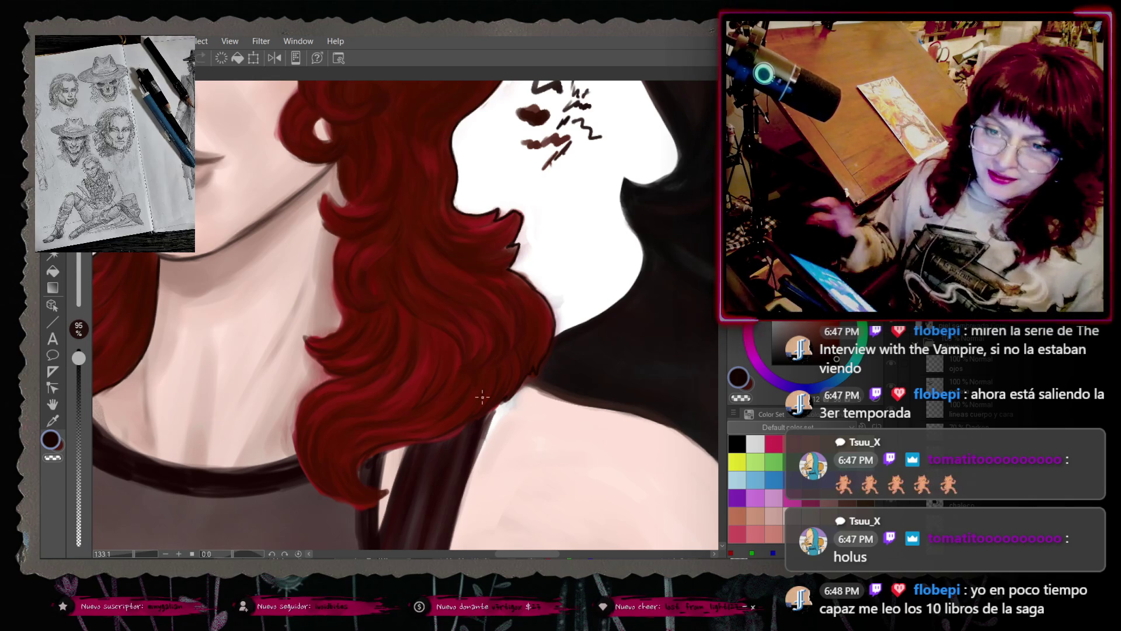
left_click_drag(78, 358, 79, 349)
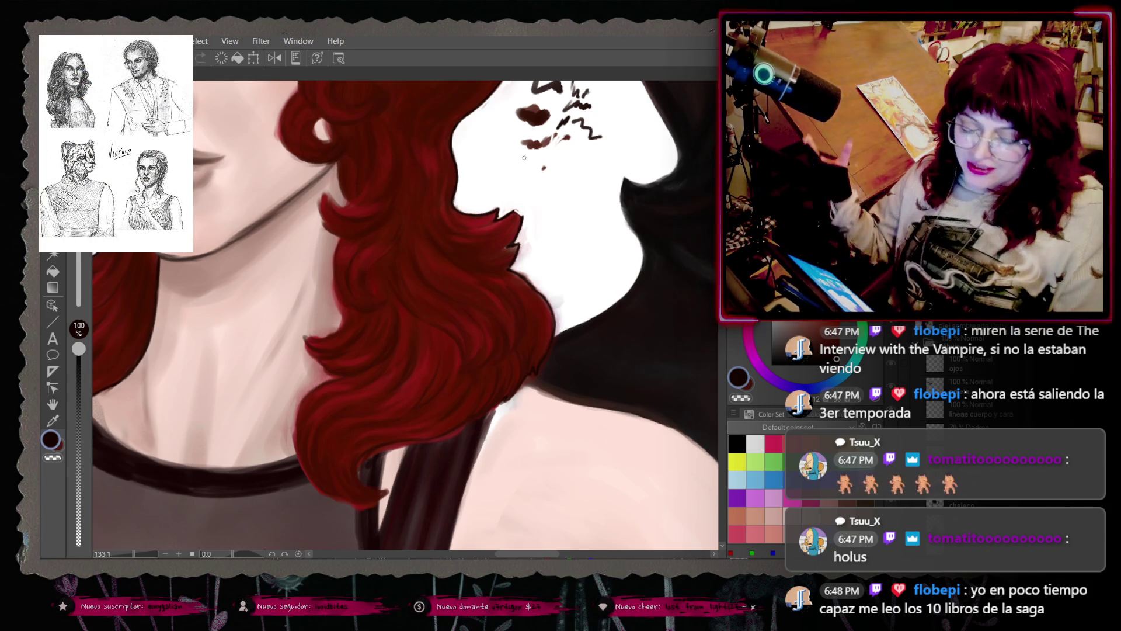
key("ctrl+z")
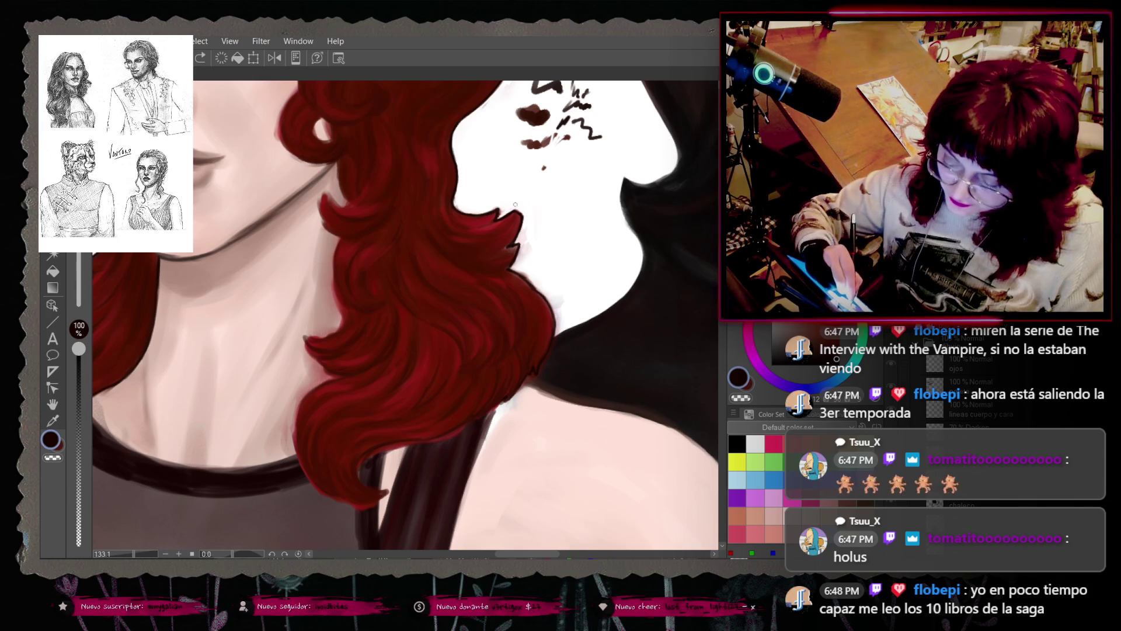
left_click_drag(516, 205, 501, 211)
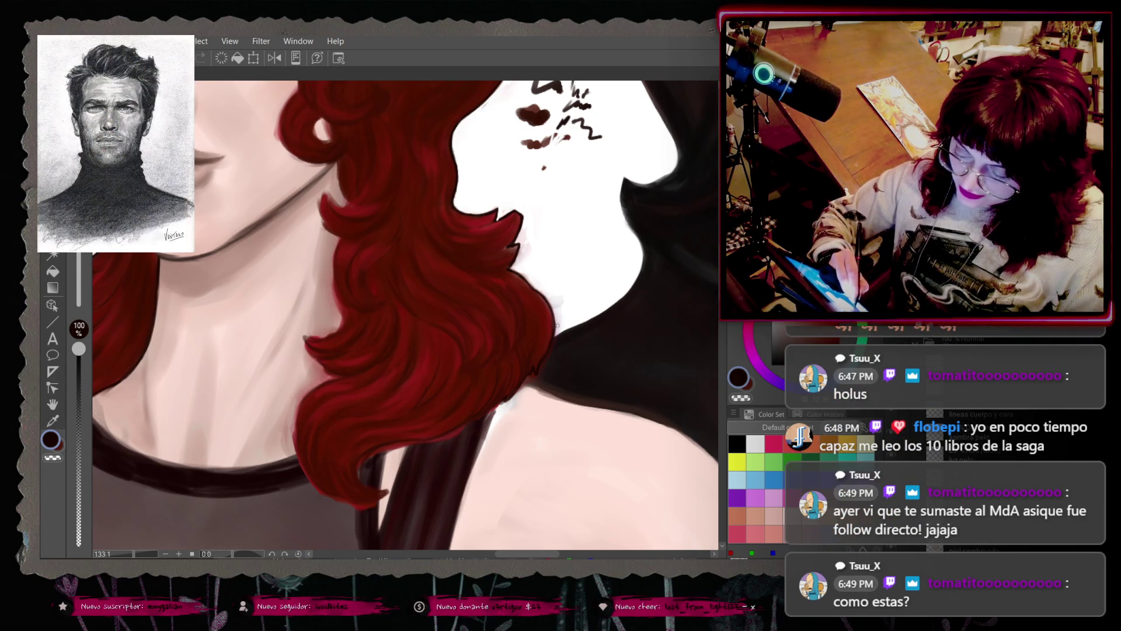
key("ctrl+z")
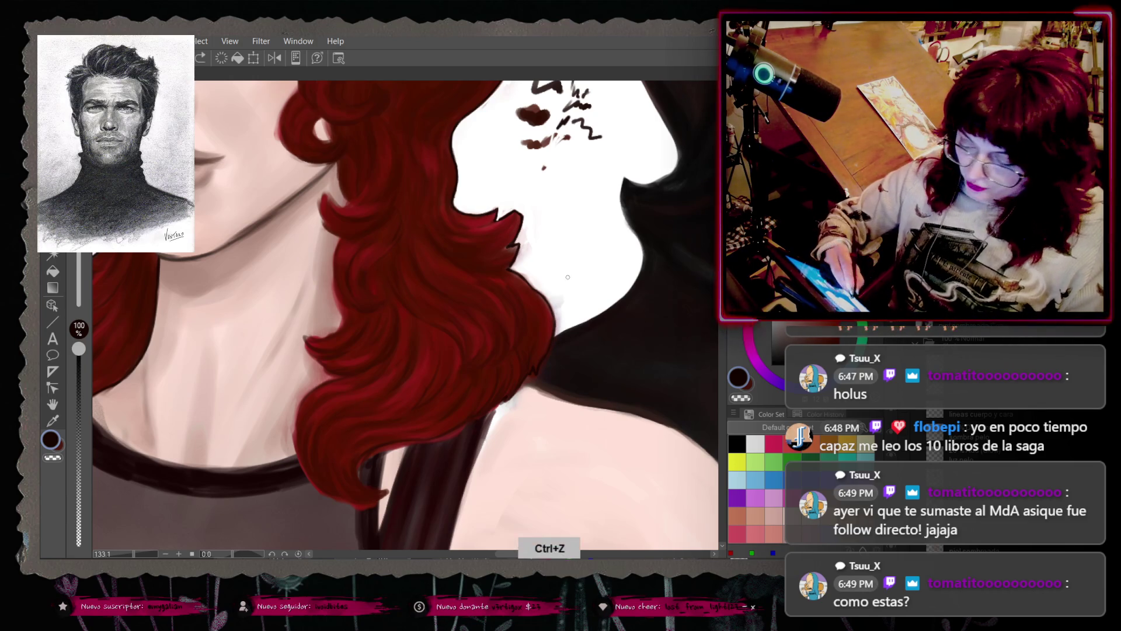
Step: Sample the hair-edge colour and draw a small dark squiggle below the lip marks at 95% opacity
left_click_drag(555, 331, 550, 356)
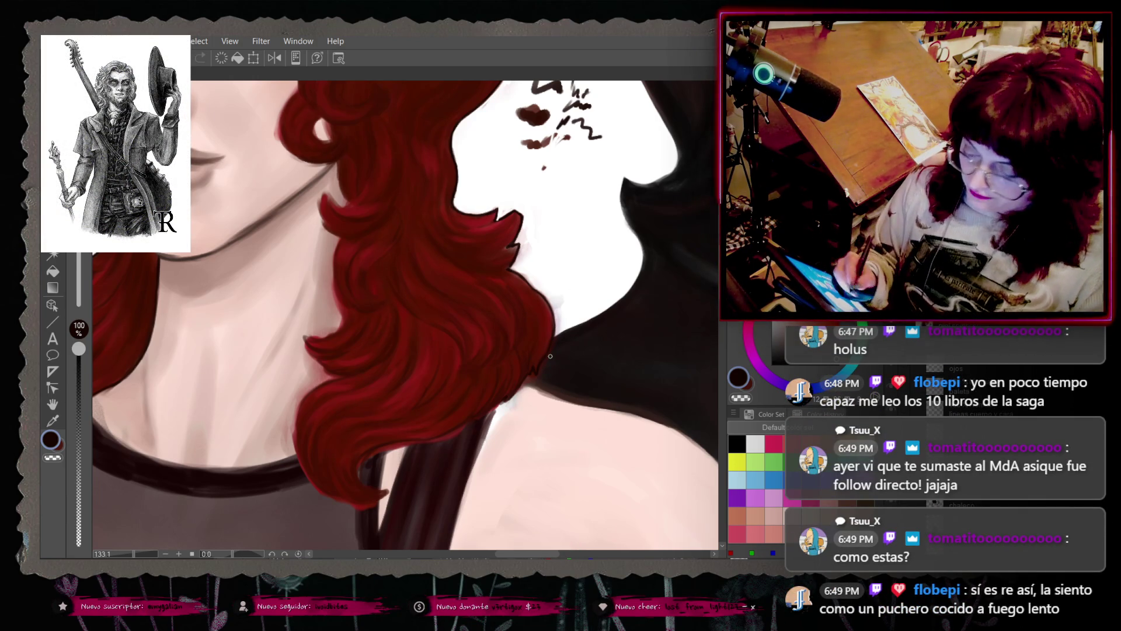
right_click(505, 217)
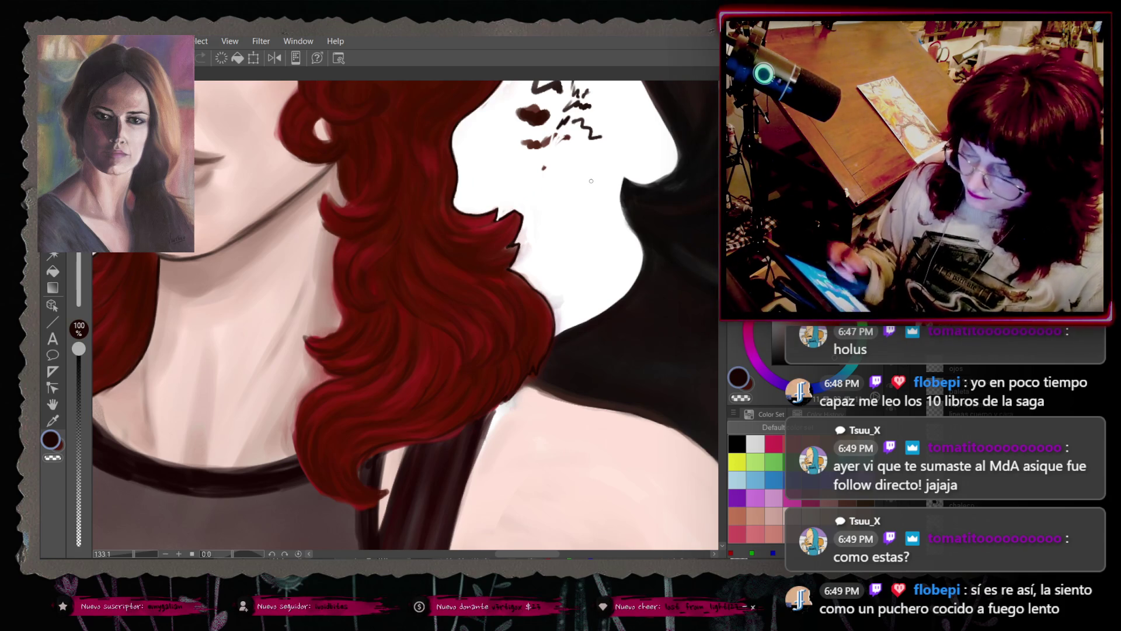
key("i")
left_click_drag(563, 193, 584, 204)
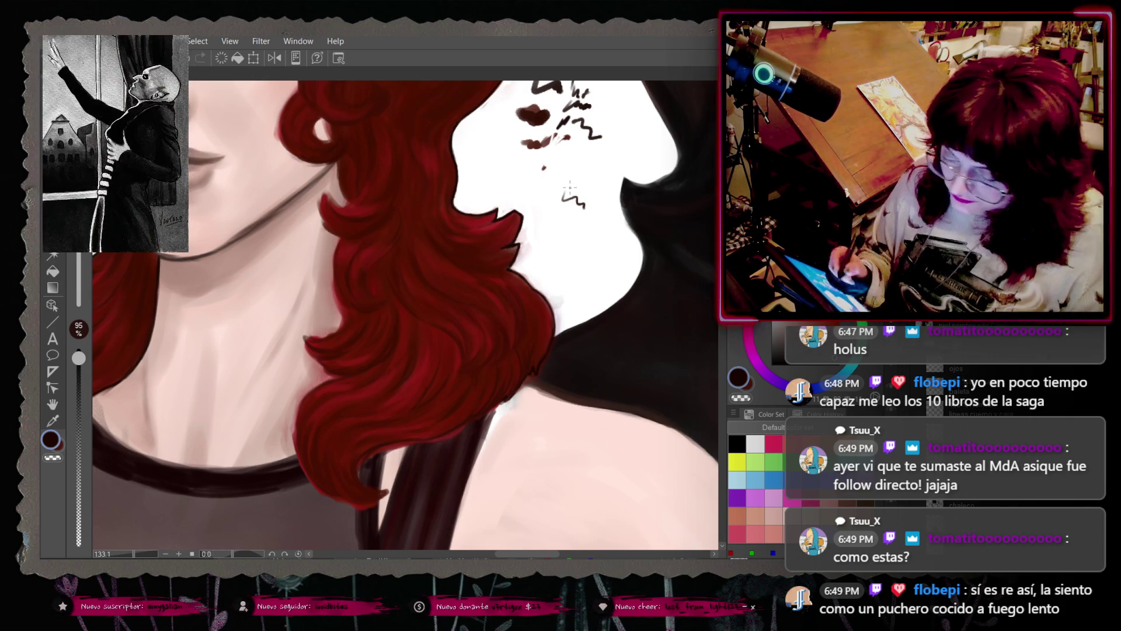
left_click_drag(78, 358, 78, 349)
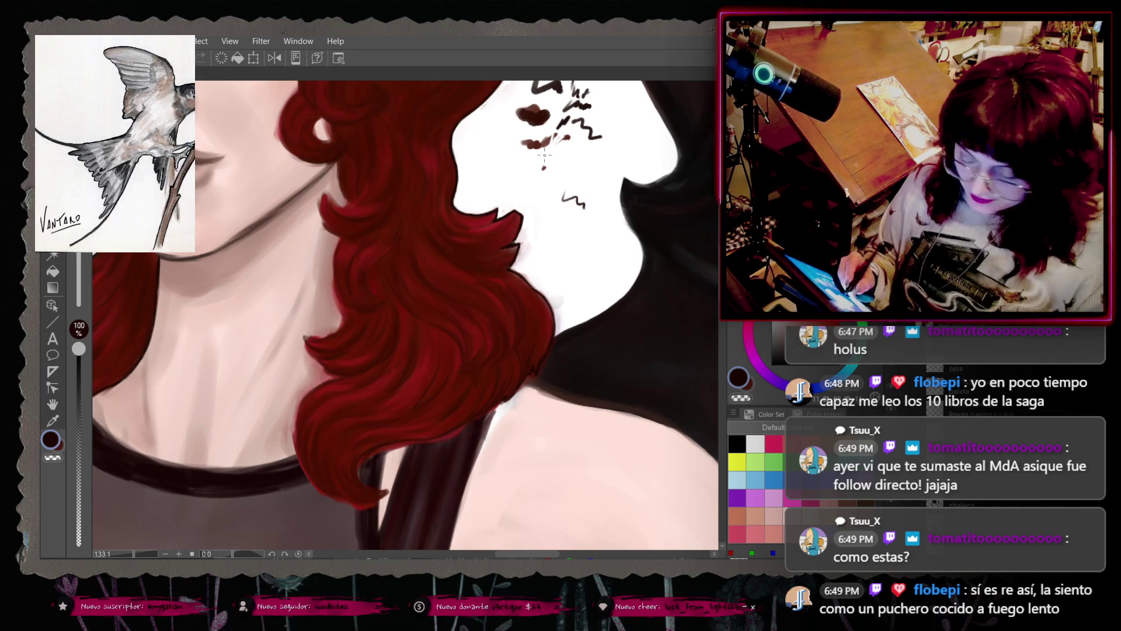
key("ctrl+z")
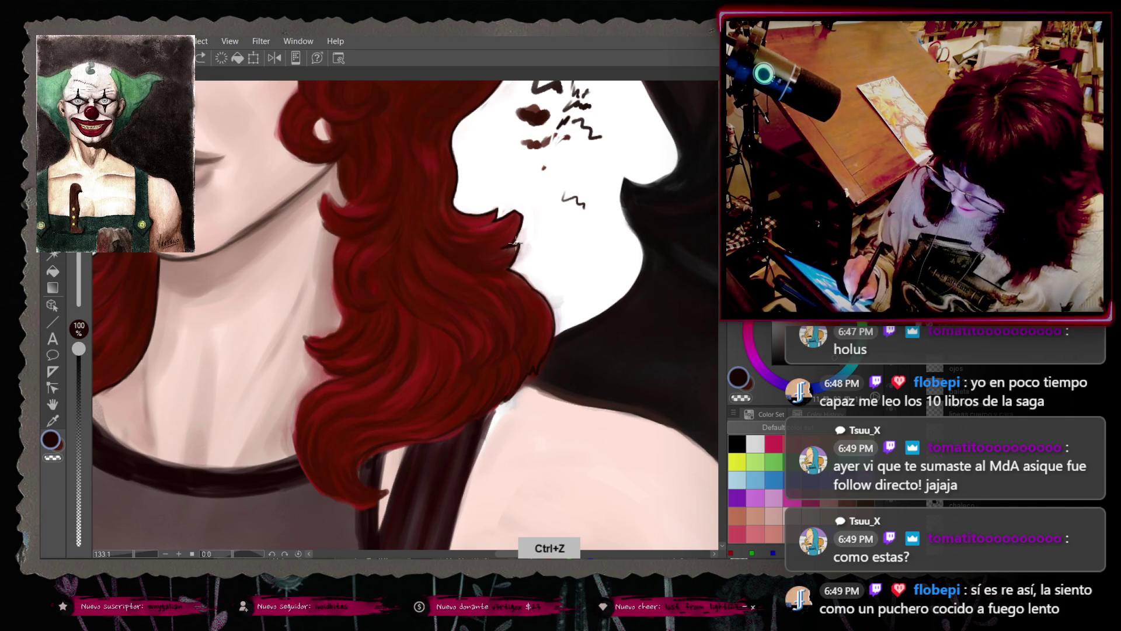
Step: Resample colours from the hair and face edges at 95% opacity and undo a stroke
key("i")
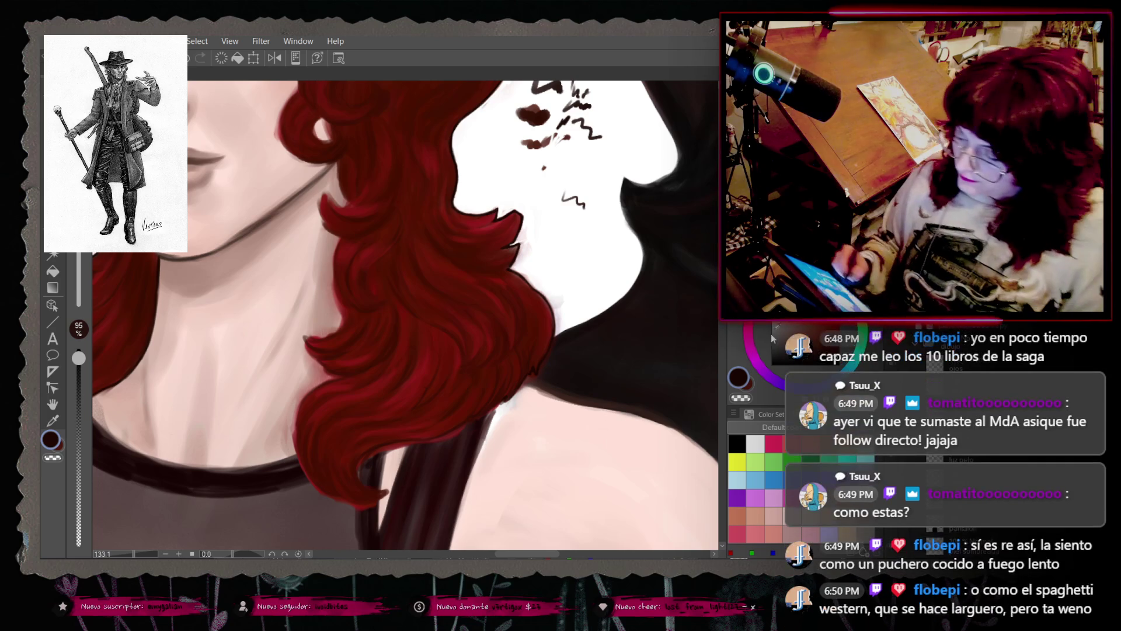
right_click(501, 212)
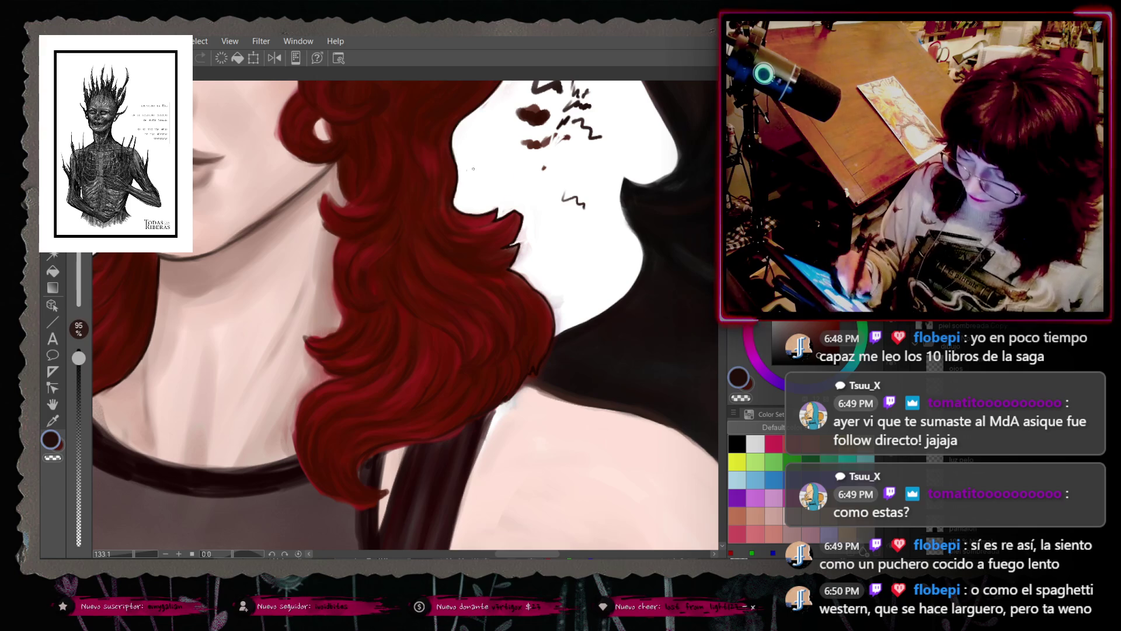
right_click(451, 175)
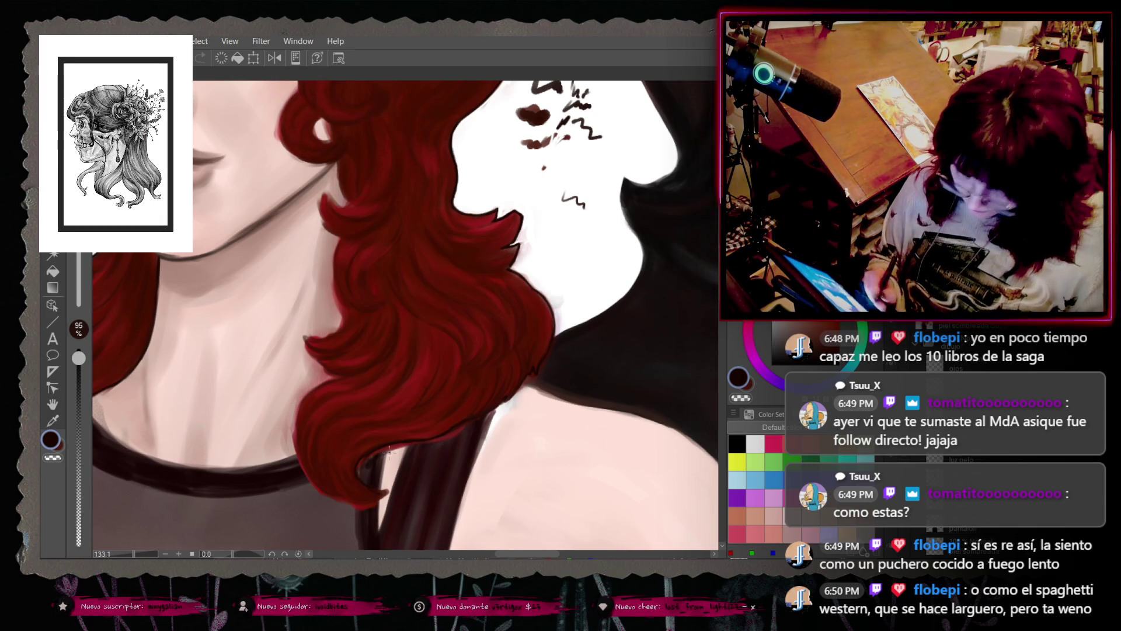
key("ctrl+z")
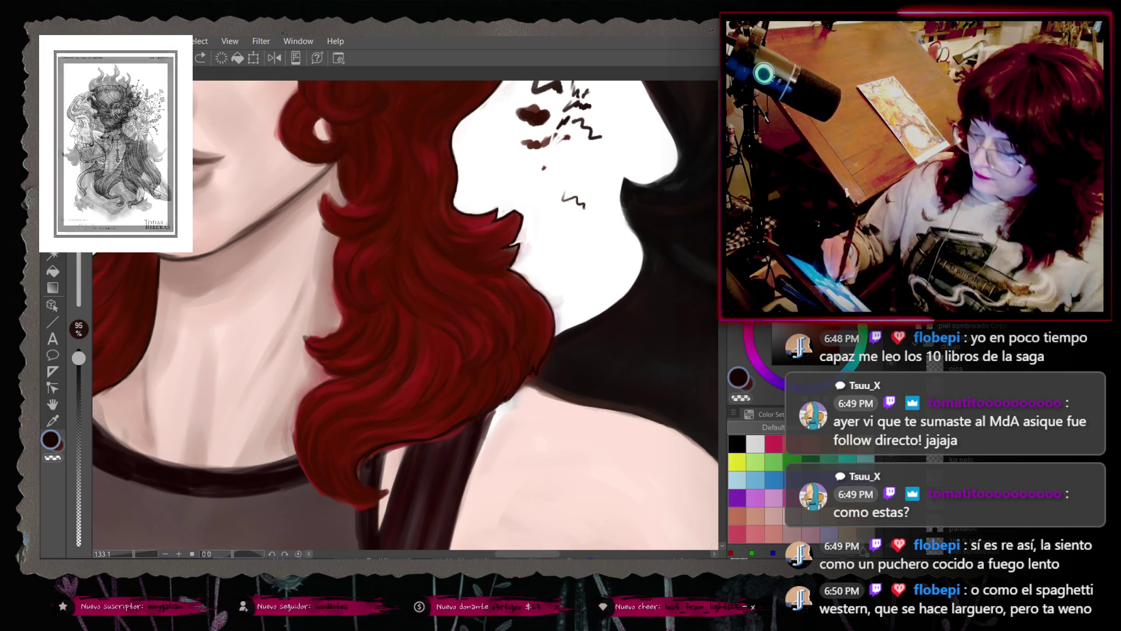
mouse_move(374, 246)
left_mouse_down()
mouse_move(380, 362)
mouse_move(373, 222)
mouse_move(380, 248)
left_mouse_up()
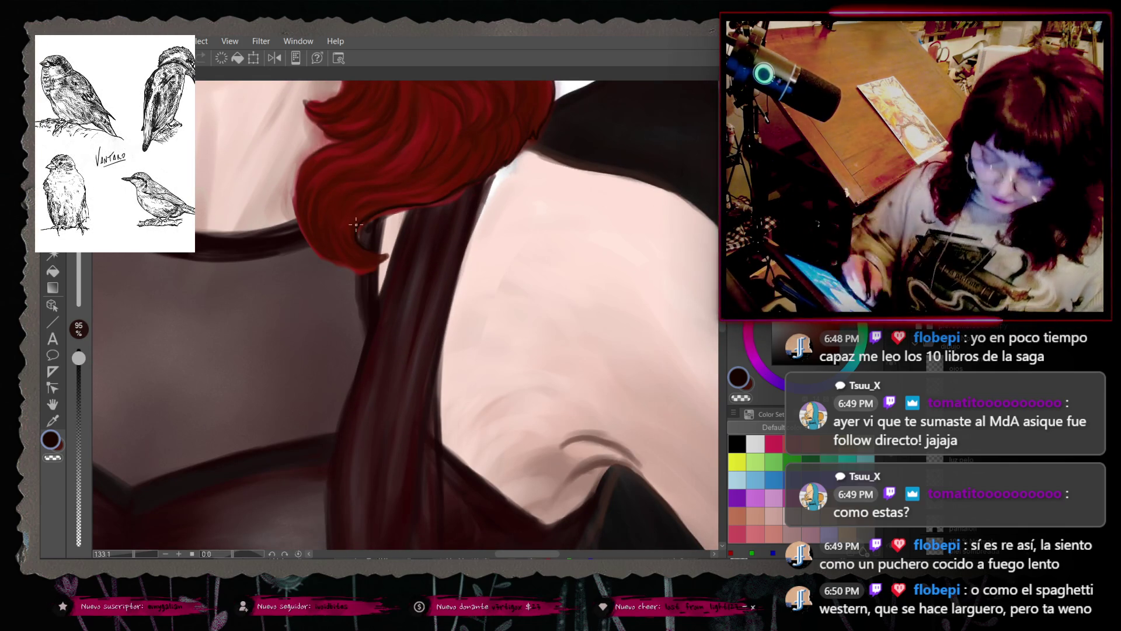
Step: Undo the earlier hair-tip strokes and repaint the pointed tip of the curl against the shoulder
key("ctrl+z")
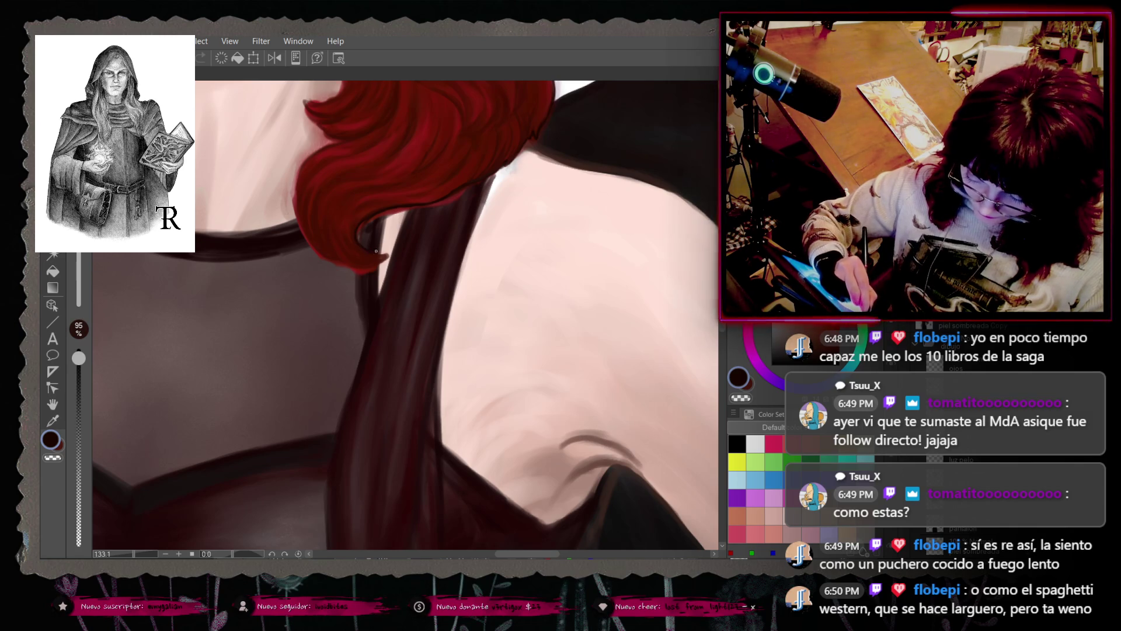
key("ctrl+z")
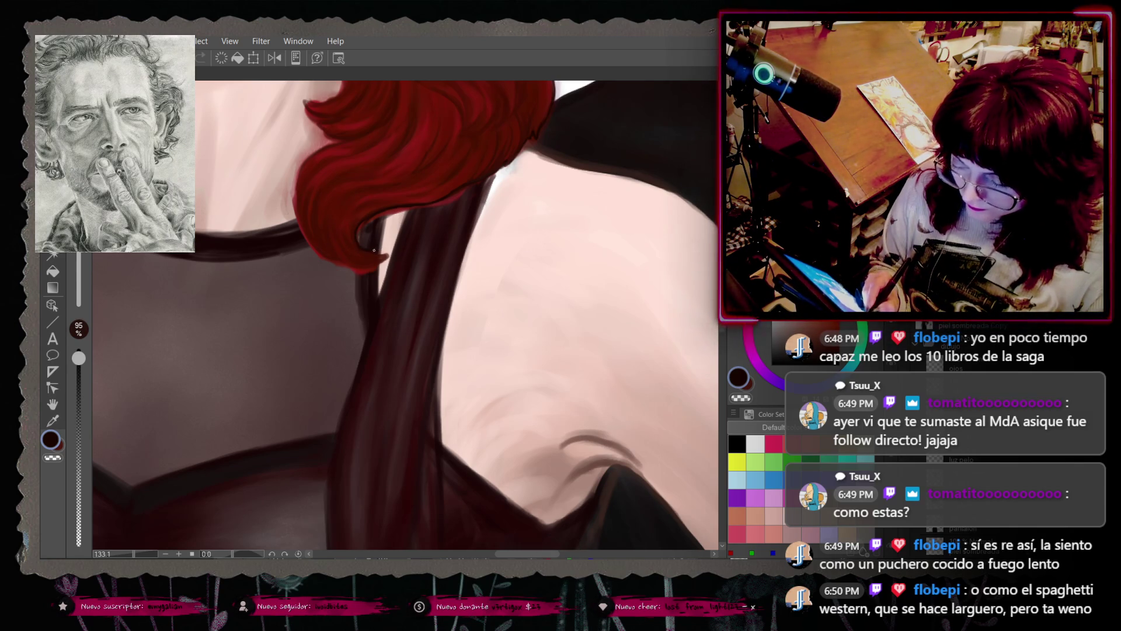
key("ctrl+z")
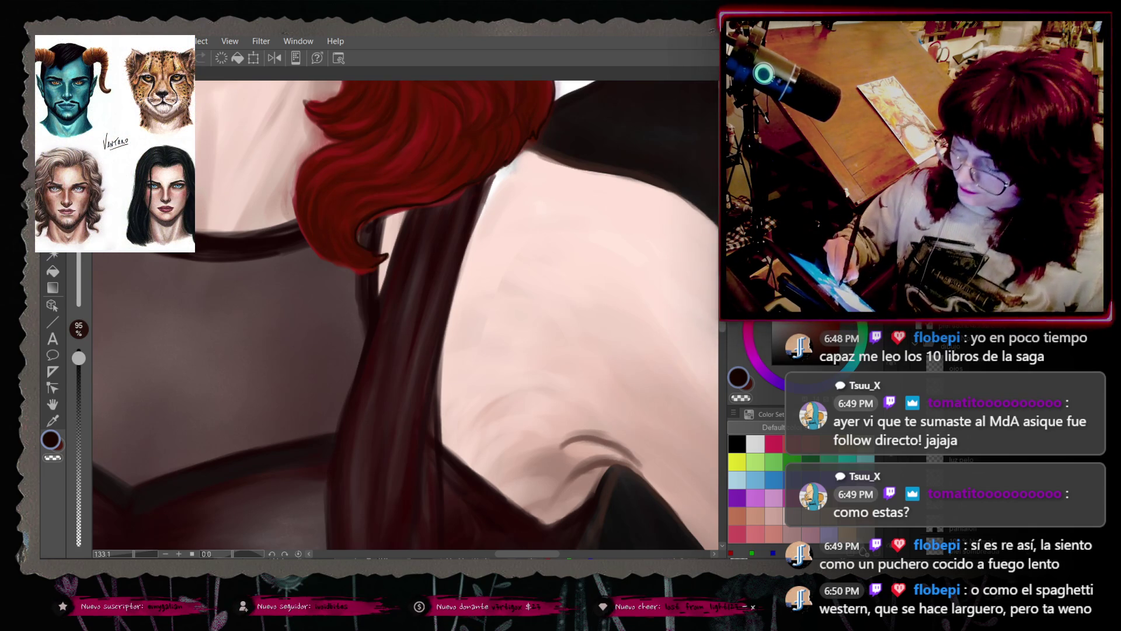
scroll(332, 228, "up", 3)
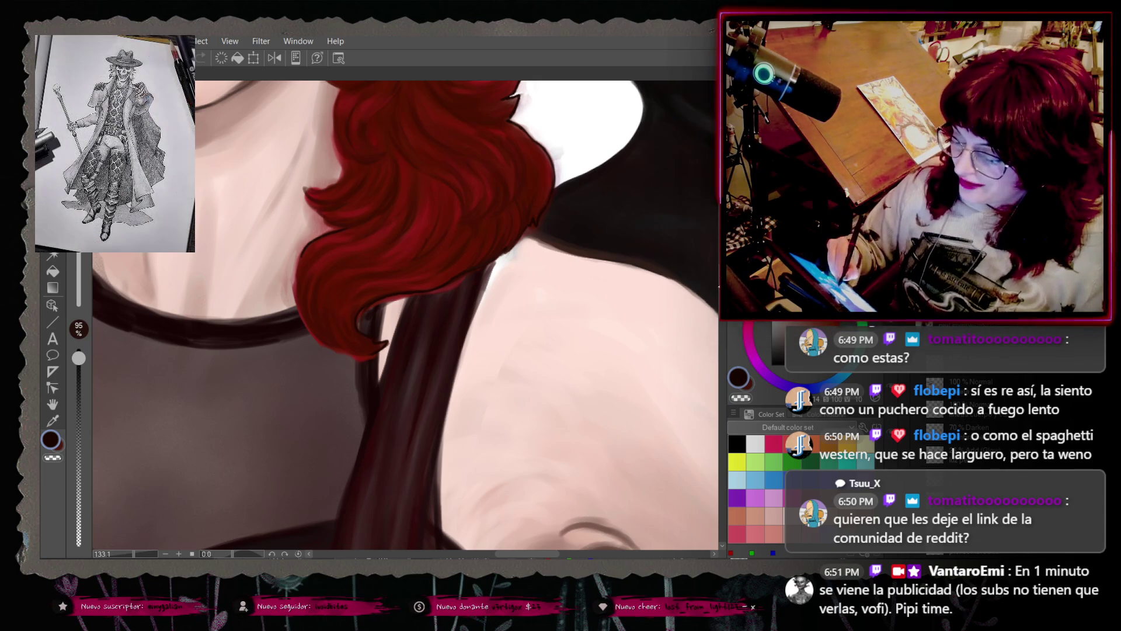
scroll(404, 316, "down", 1)
scroll(405, 316, "up", 1)
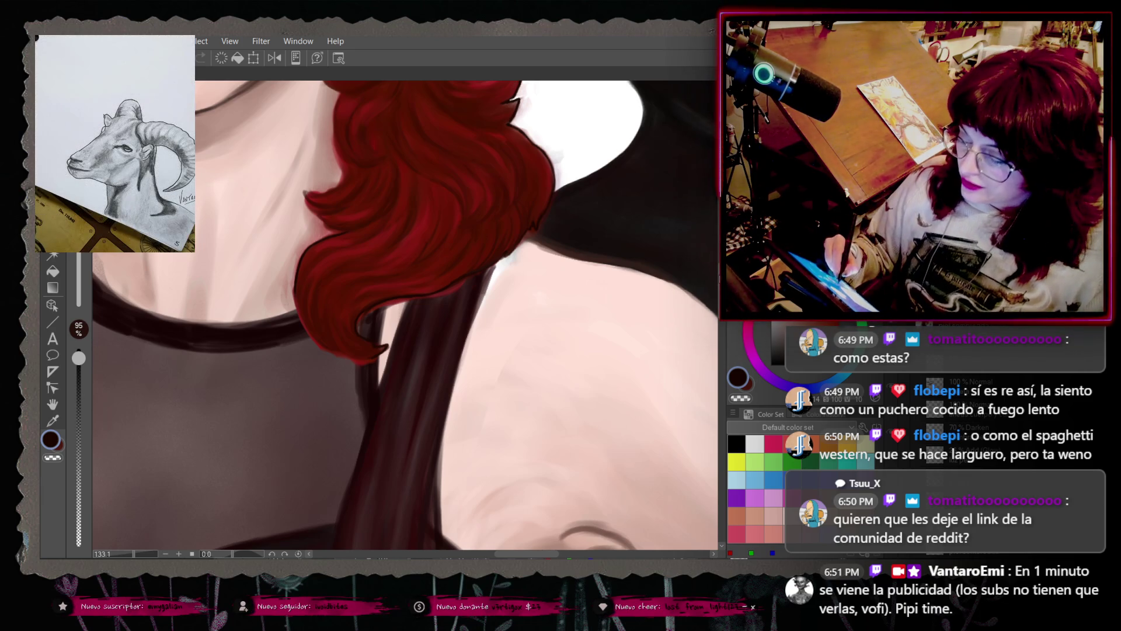
scroll(199, 203, "down", 3)
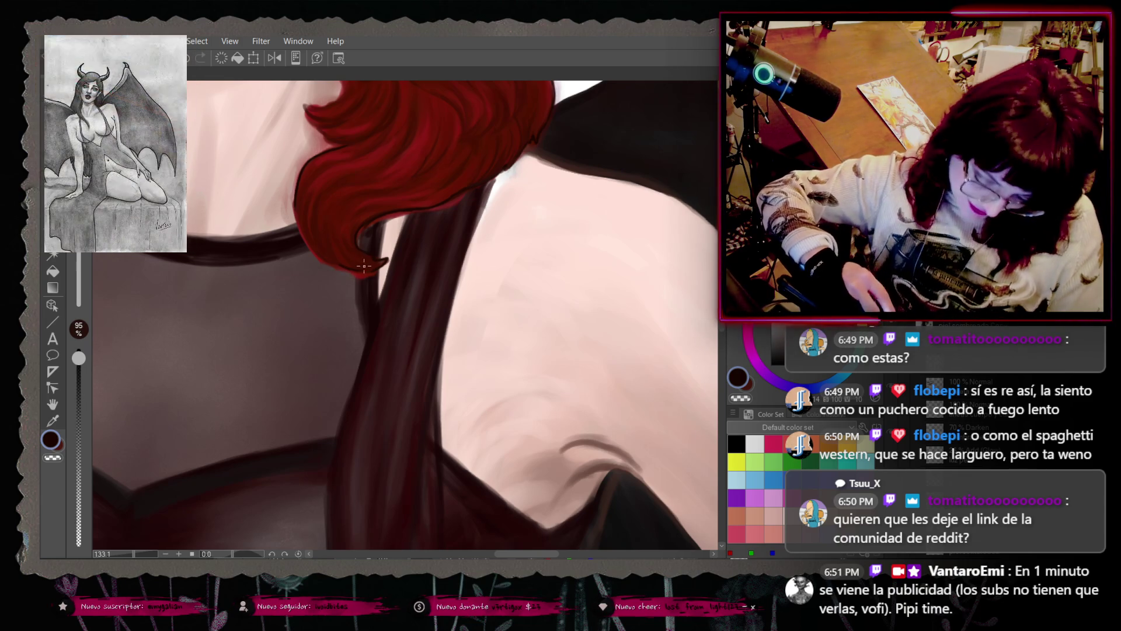
key("ctrl+z")
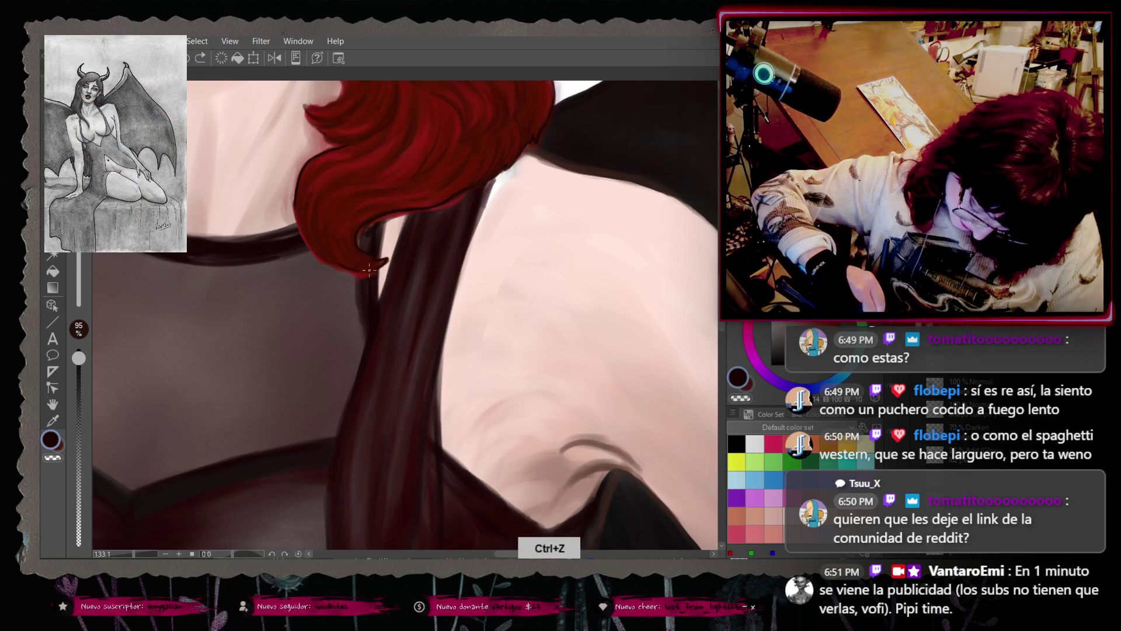
left_click_drag(372, 266, 359, 271)
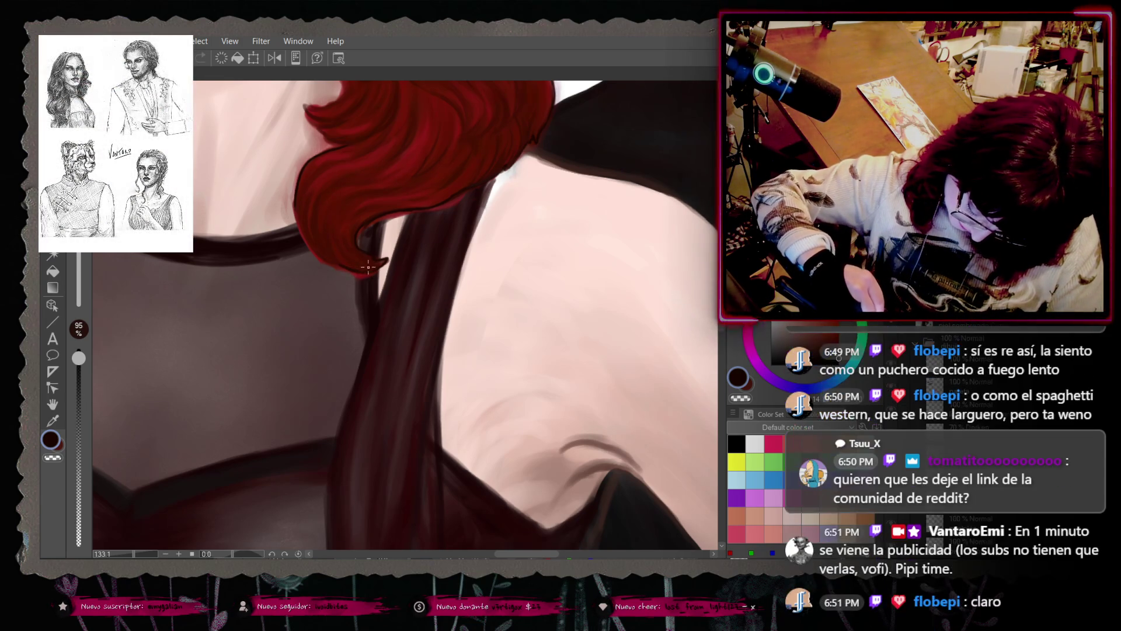
right_click(324, 263)
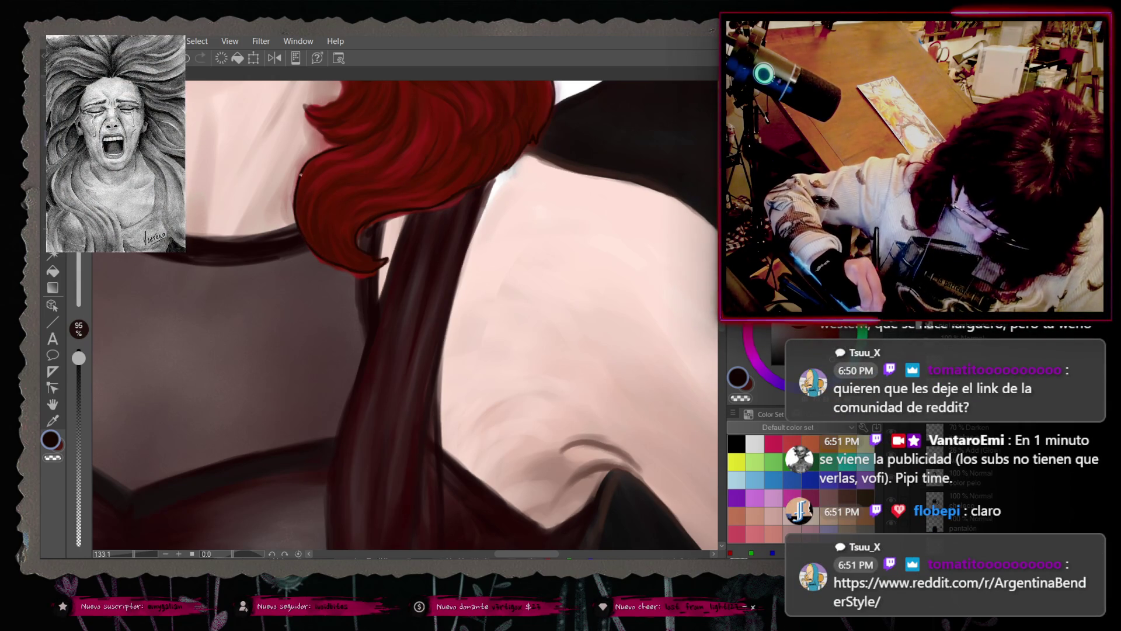
Step: At 100% brush opacity, erase the dark test squiggle from the white background
scroll(403, 315, "up", 3)
scroll(402, 316, "up", 1)
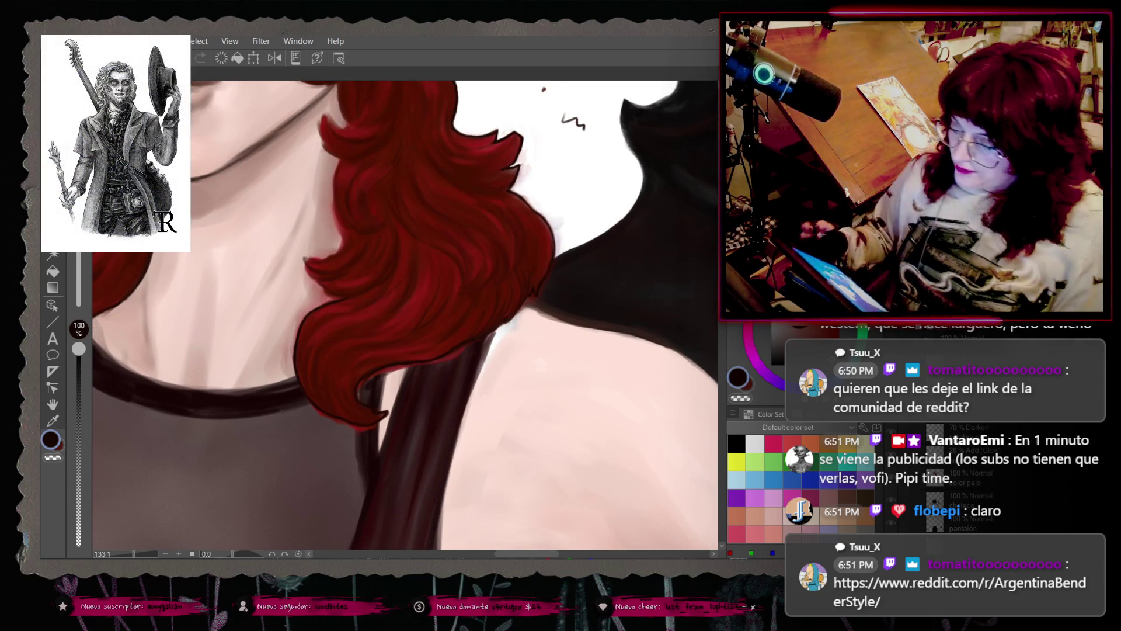
left_click(78, 349)
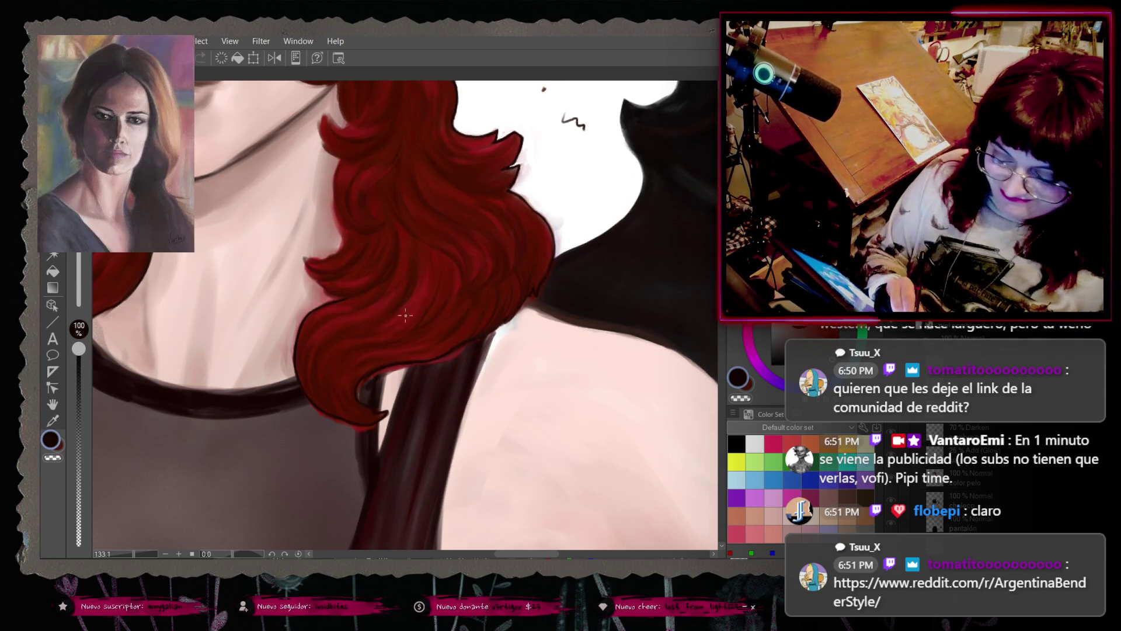
left_click_drag(566, 119, 572, 124)
key("ctrl+z")
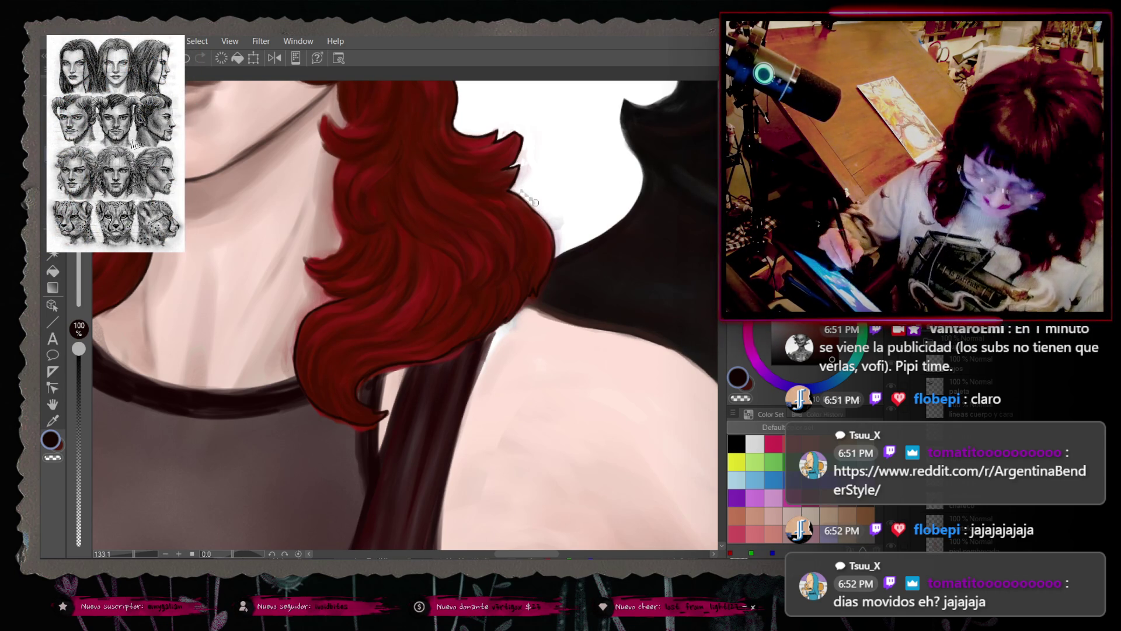
key("ctrl+z")
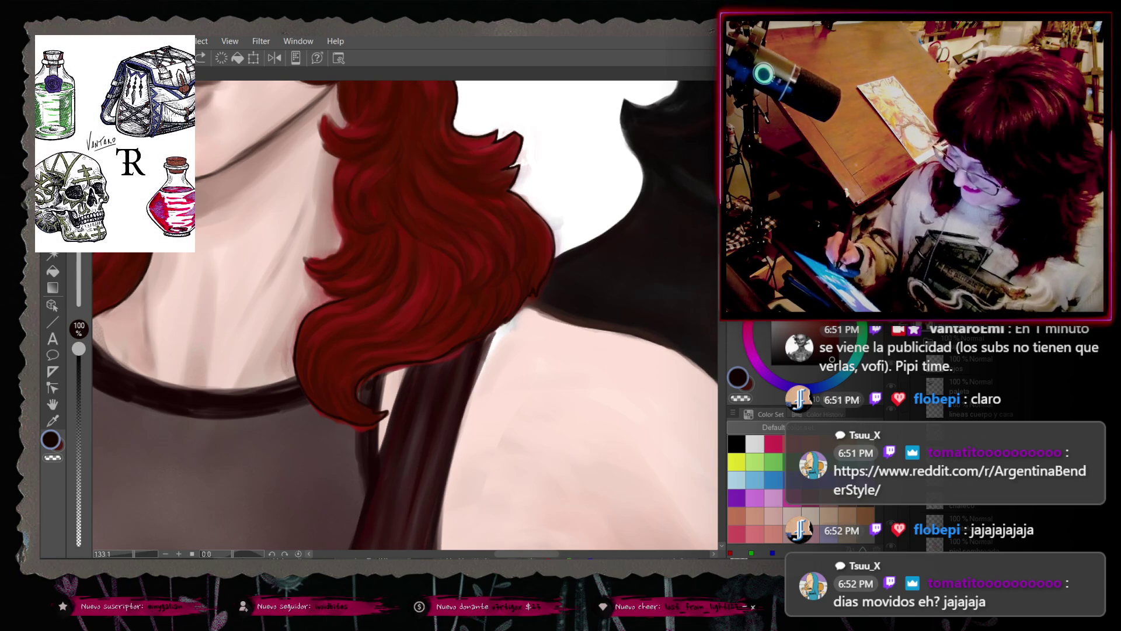
Step: Paint white over the top of the red curls at 95% then 100% opacity, undoing misses
left_click(748, 384)
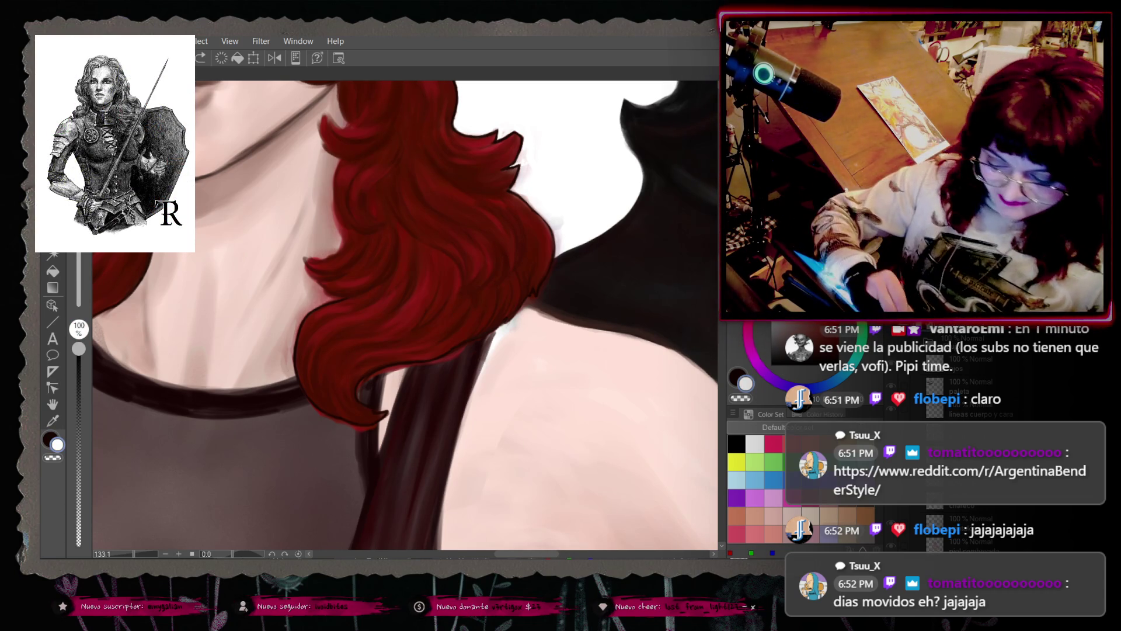
left_click_drag(79, 348, 79, 357)
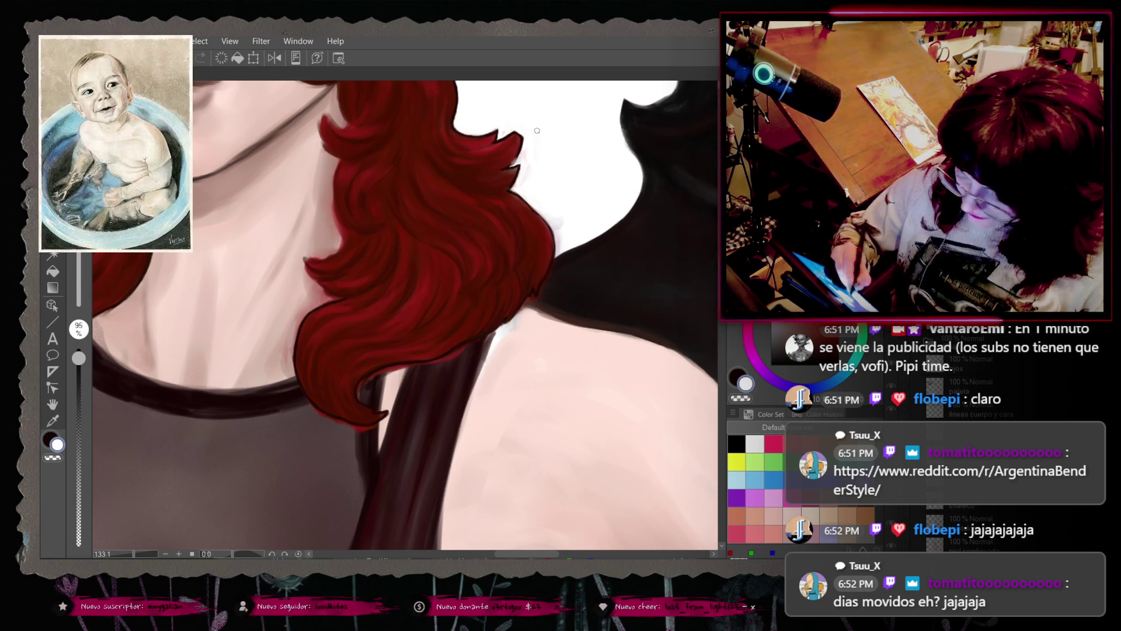
key("ctrl+z")
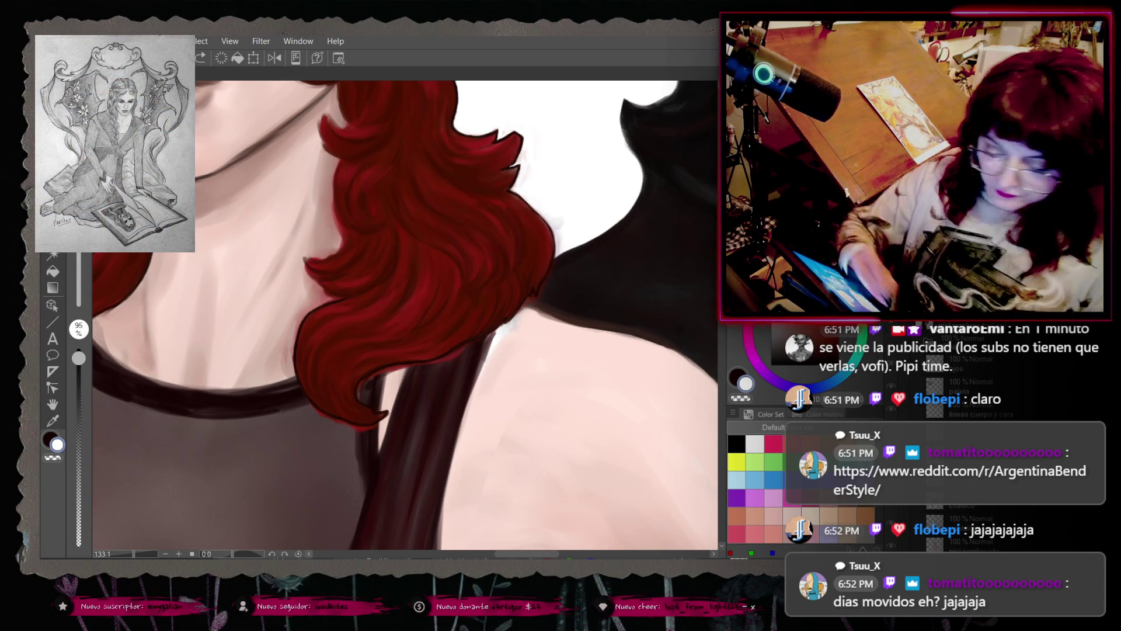
left_click_drag(78, 358, 78, 349)
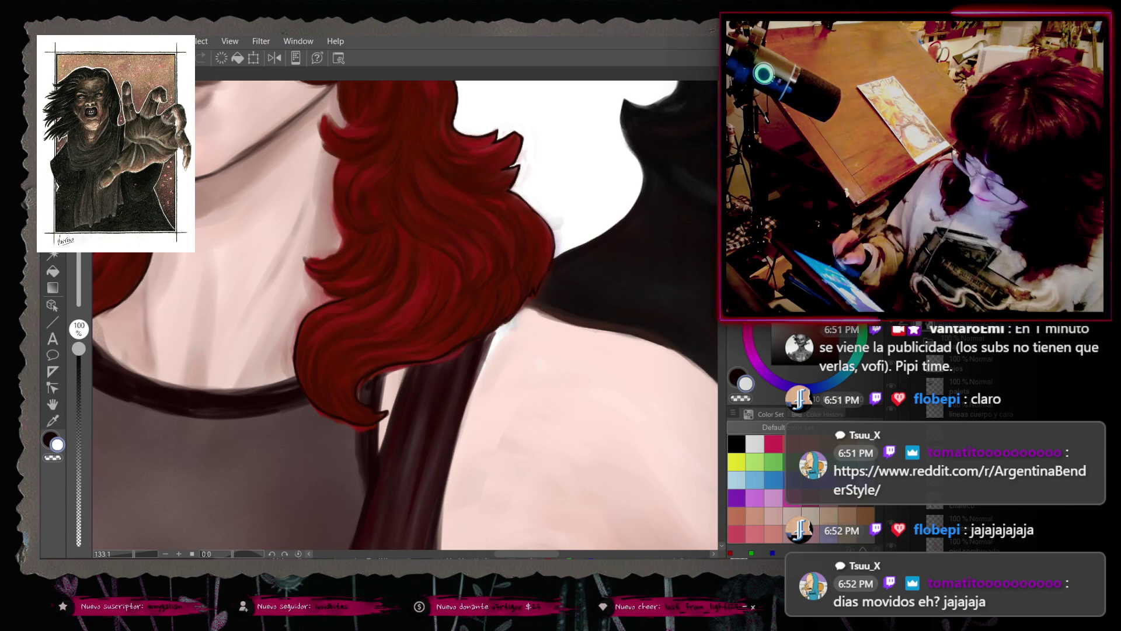
key("ctrl+z")
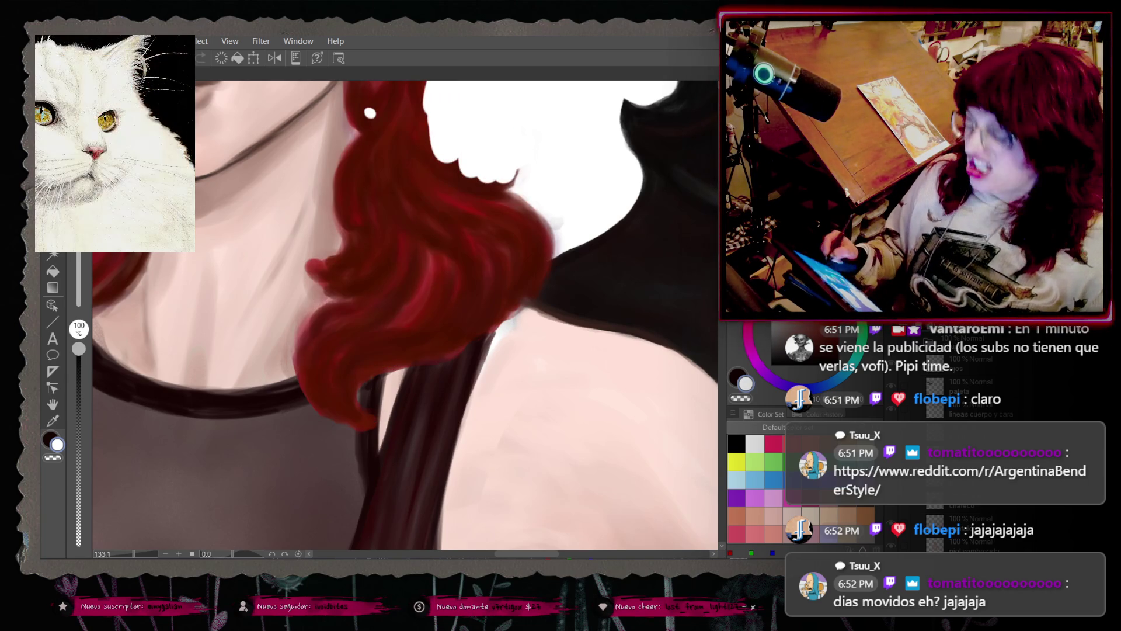
Step: Restore the upper hair strands, sample a dark colour at 100% opacity, and show only the hair layer
key("ctrl+shift+z")
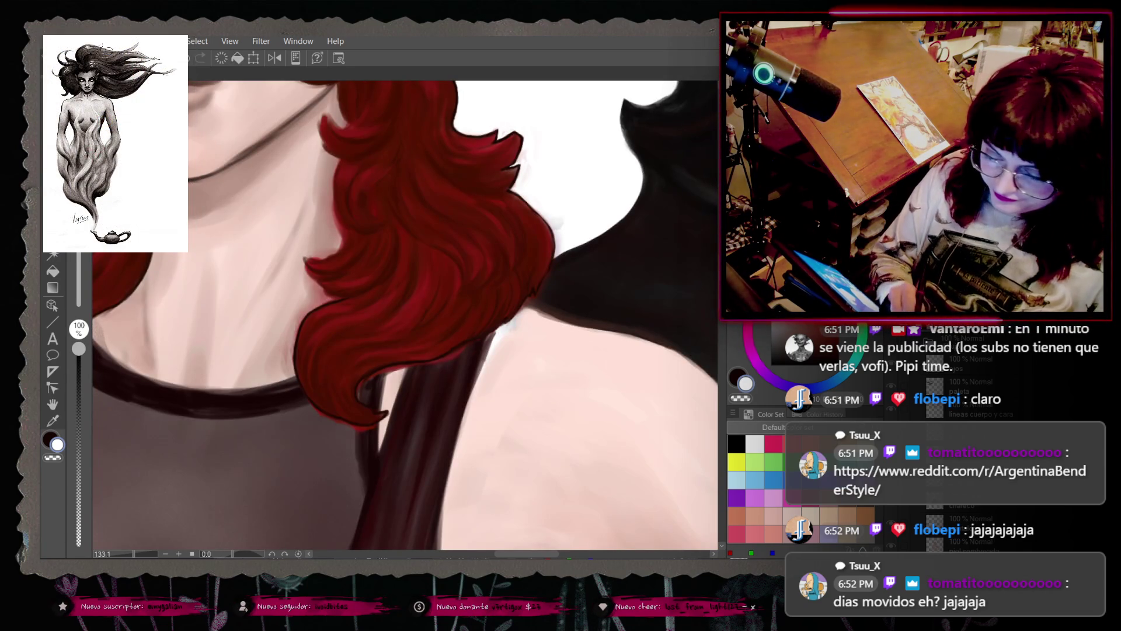
key("bracketleft")
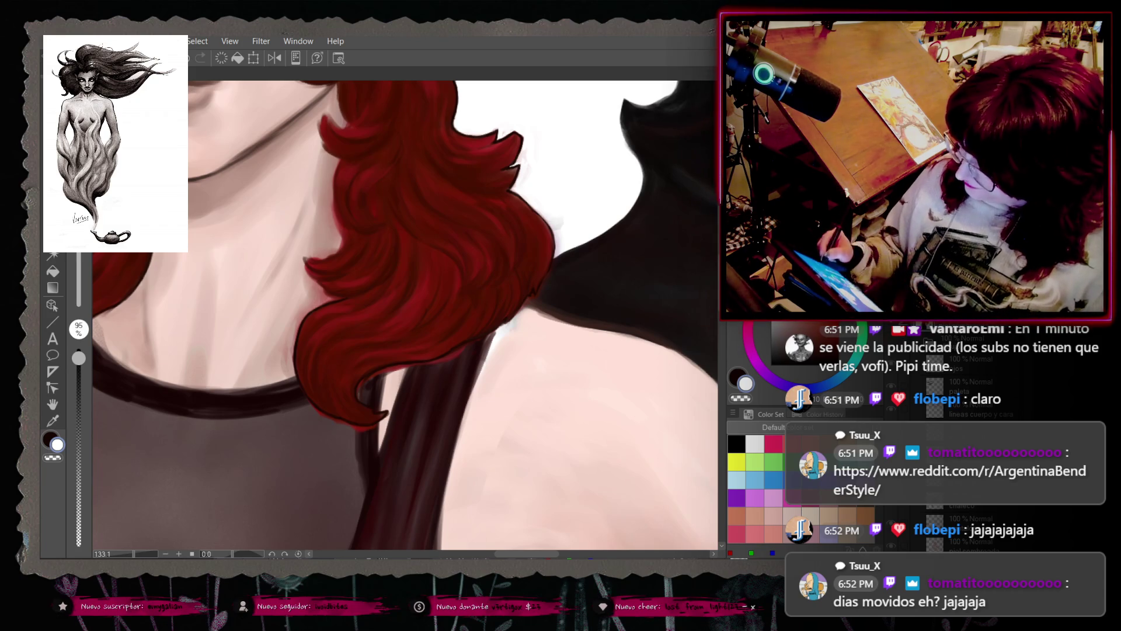
right_click(445, 374)
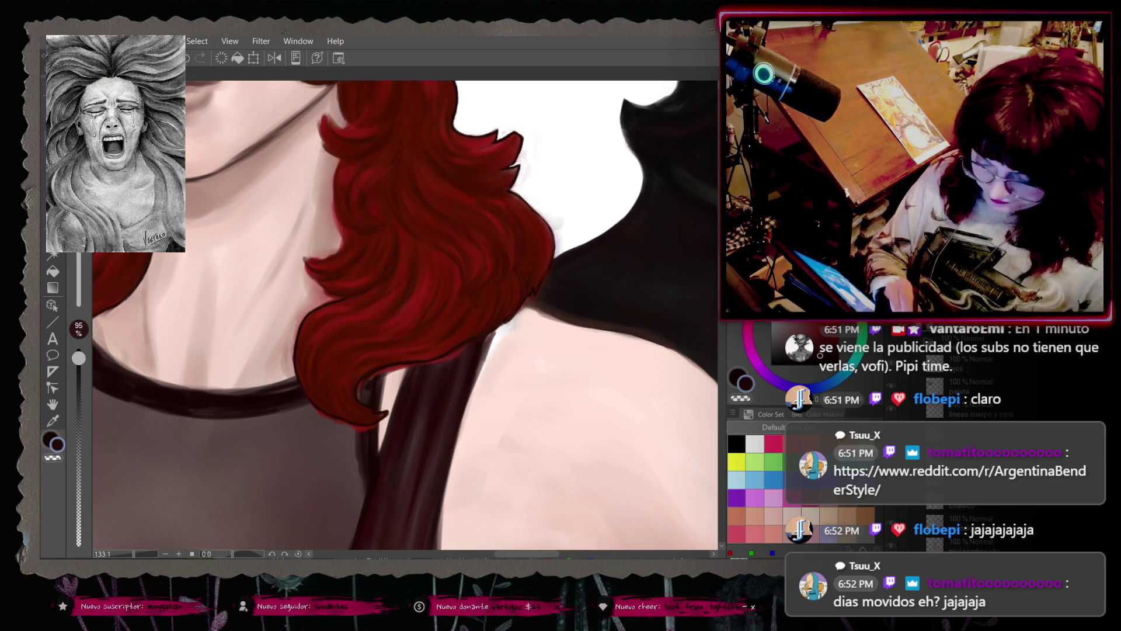
right_click(450, 371)
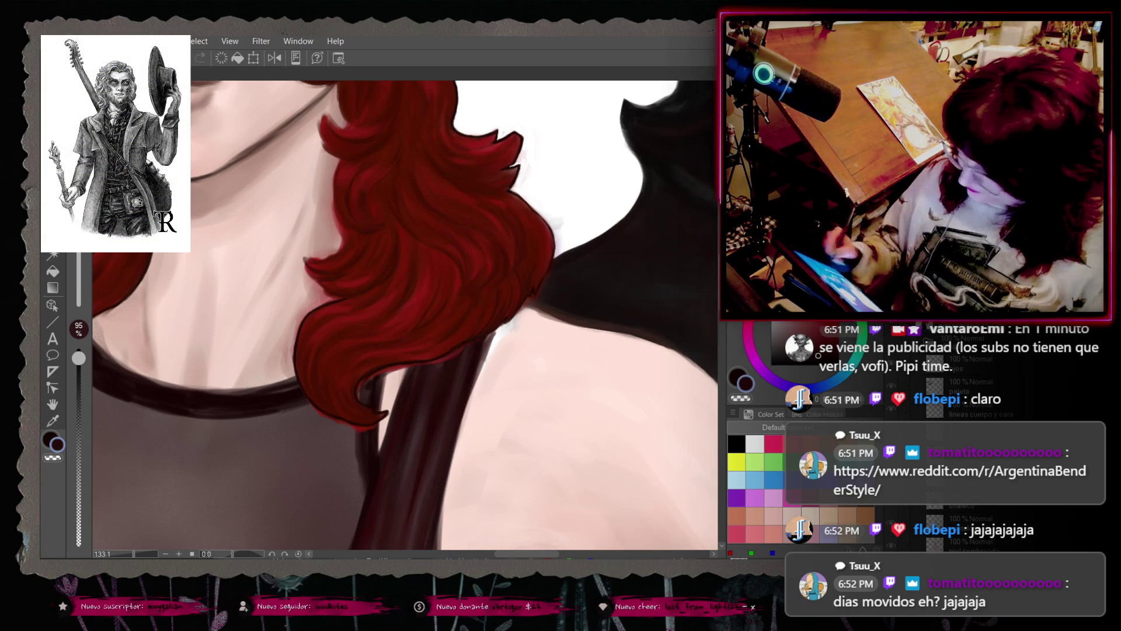
left_click_drag(78, 357, 78, 348)
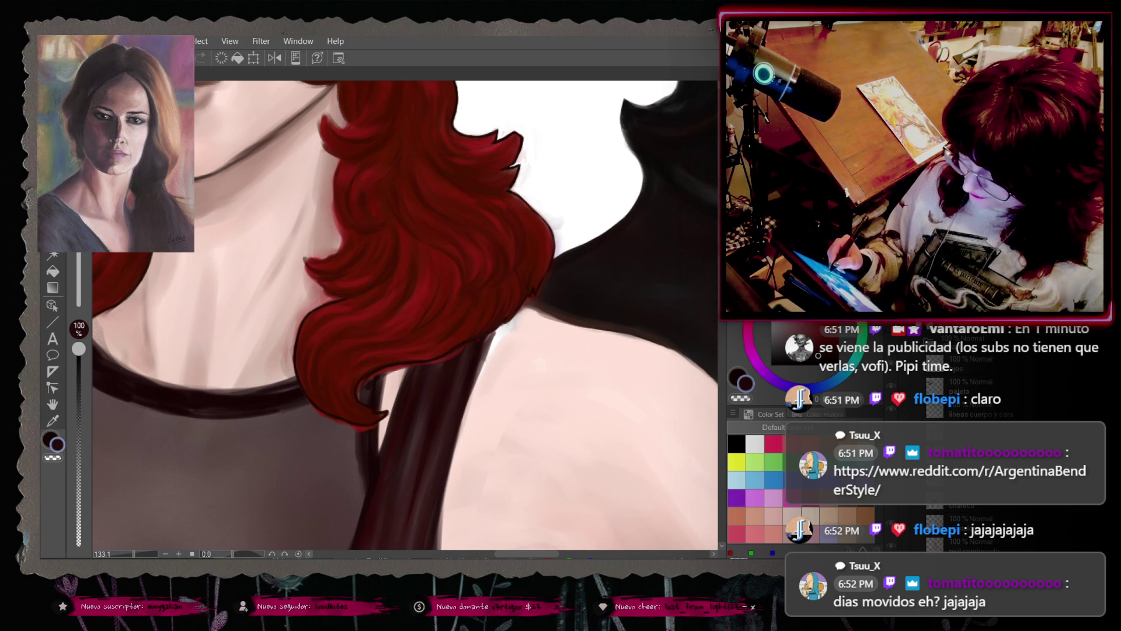
key("alt+i")
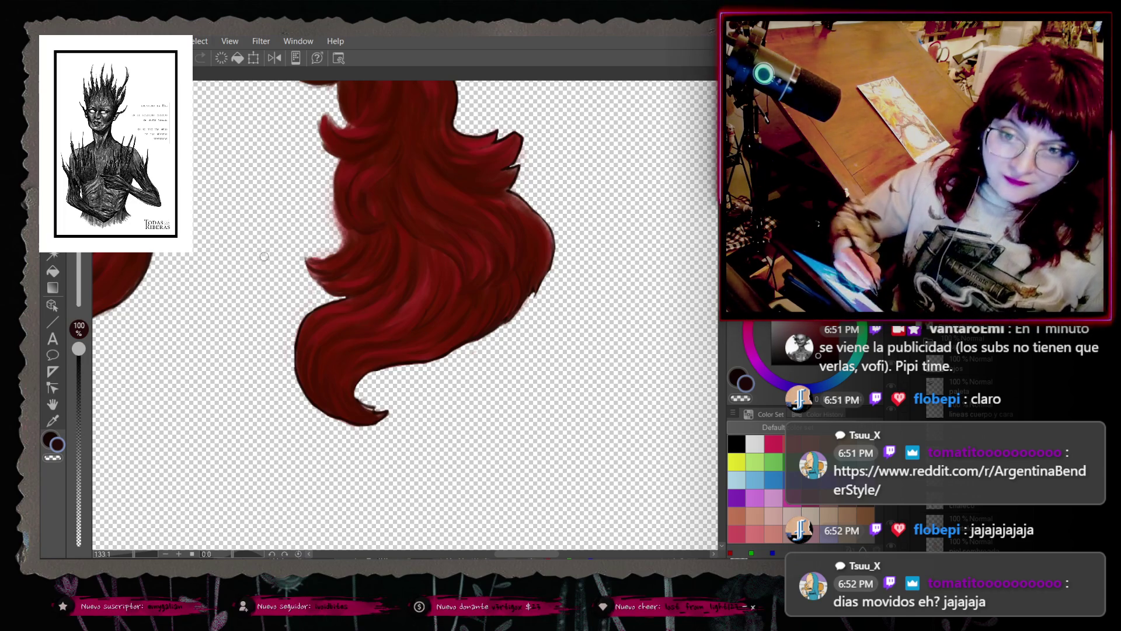
Step: Resize the brush, test and undo two dark dabs beside the hair, and settle opacity at 95%
scroll(403, 316, "up", 5)
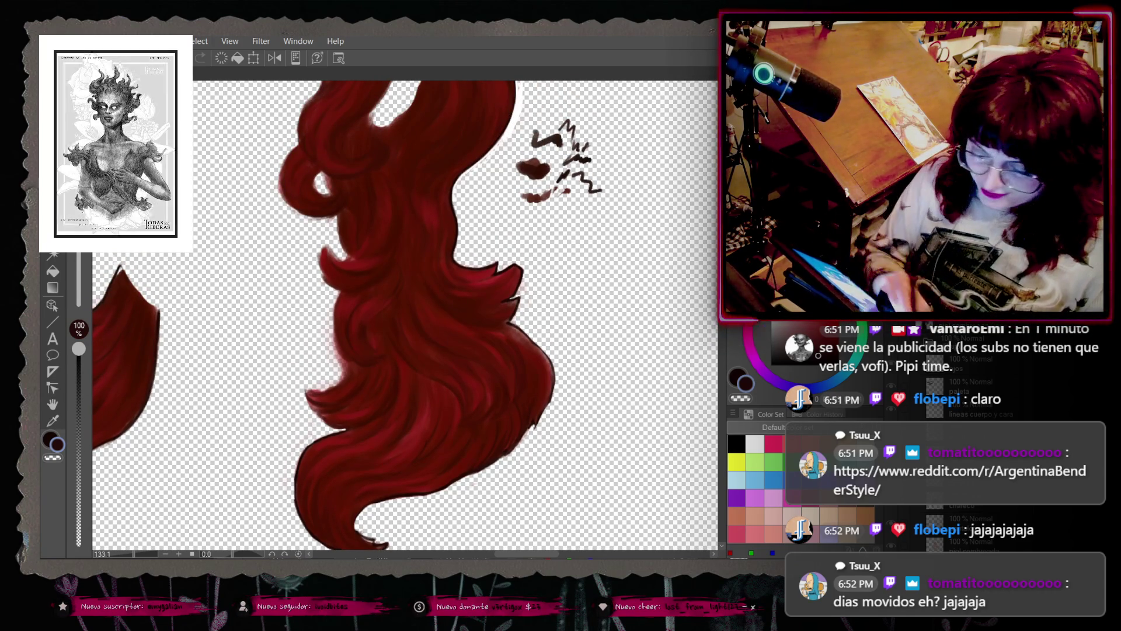
key("[")
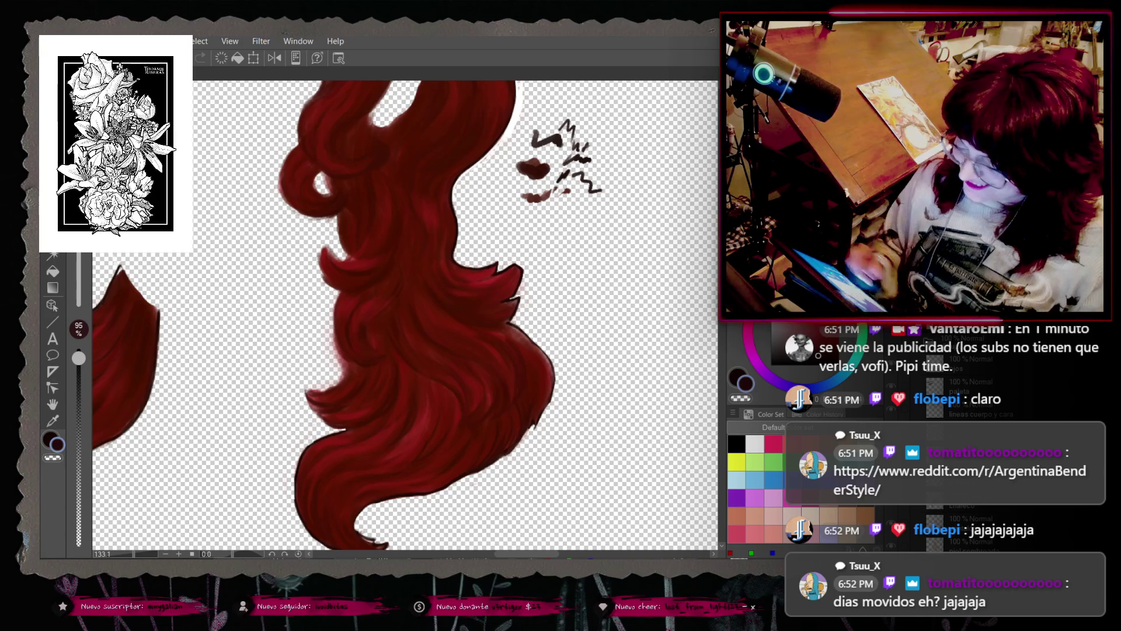
right_click(469, 476)
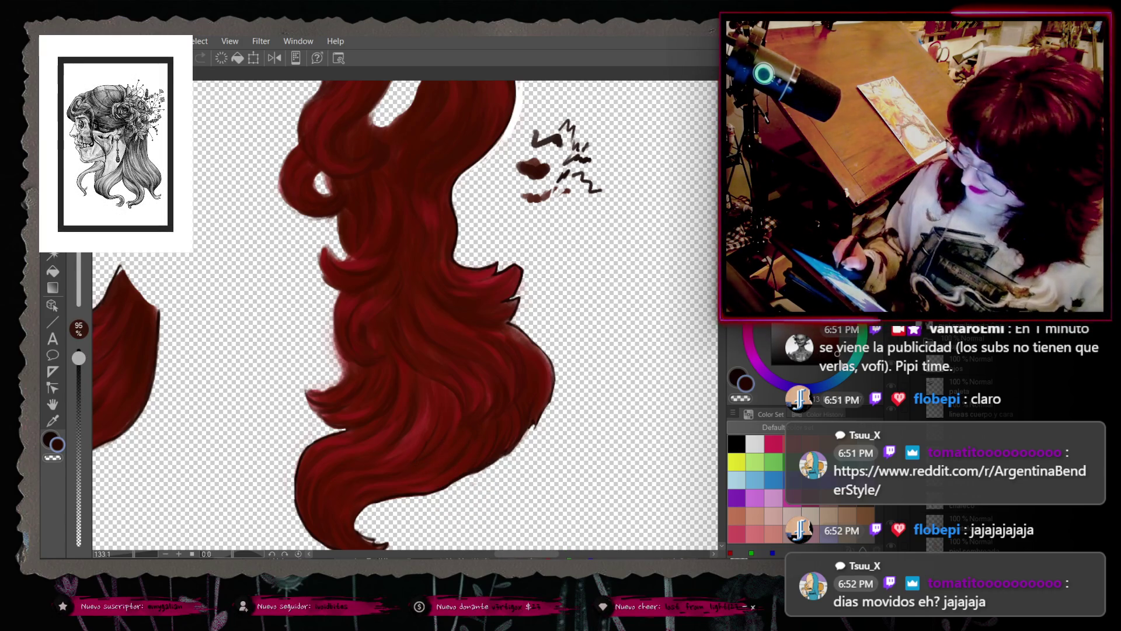
left_click(565, 231)
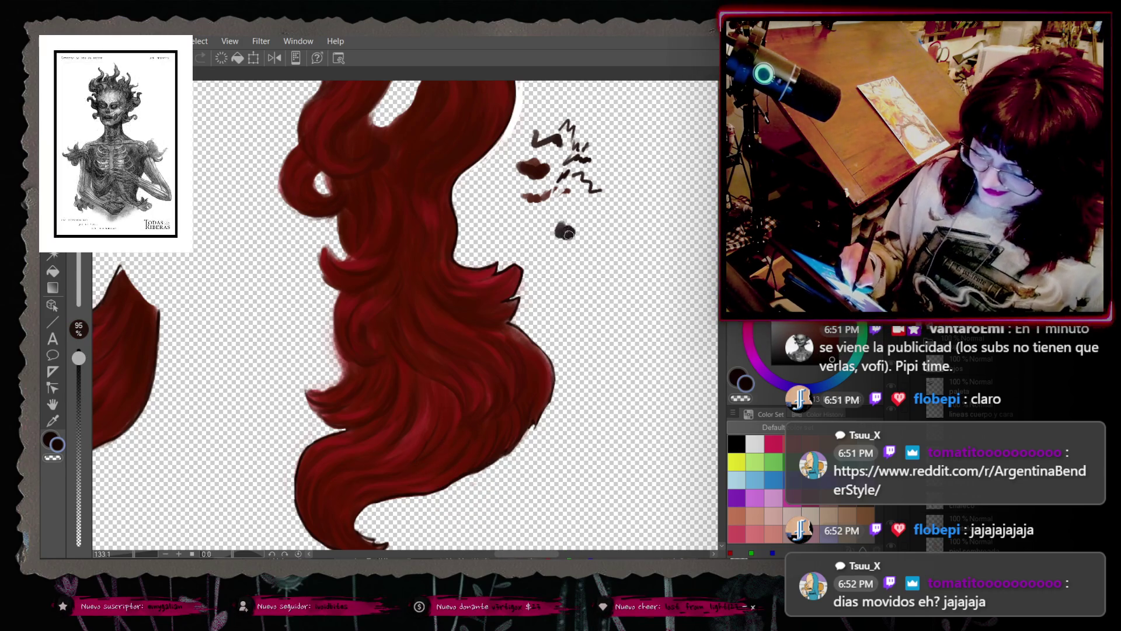
left_click(592, 259)
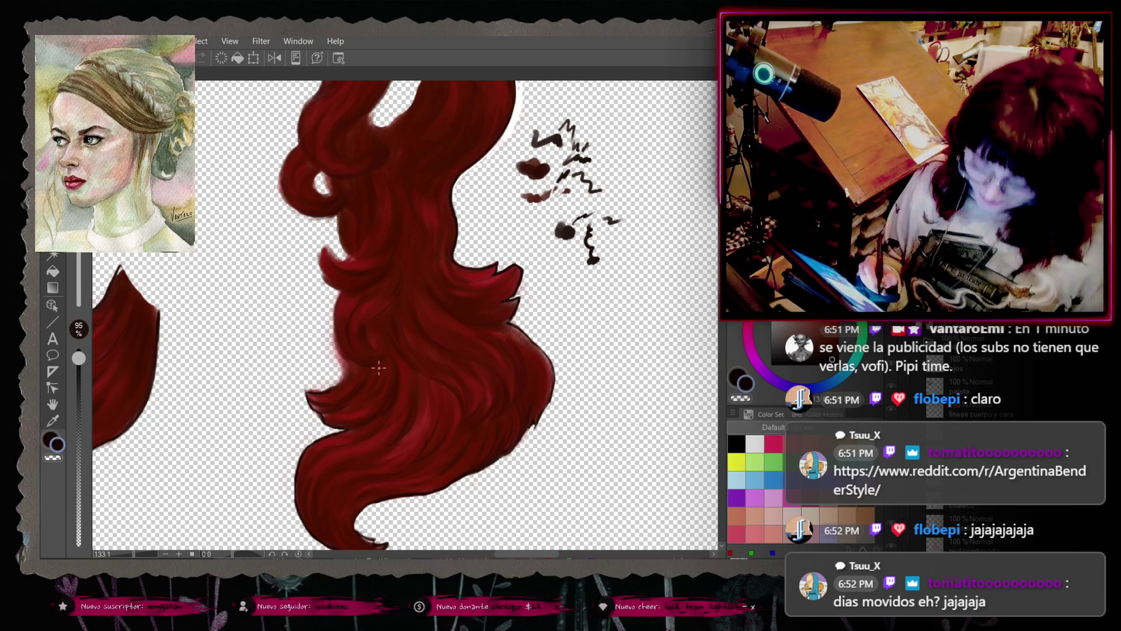
key("ctrl+z")
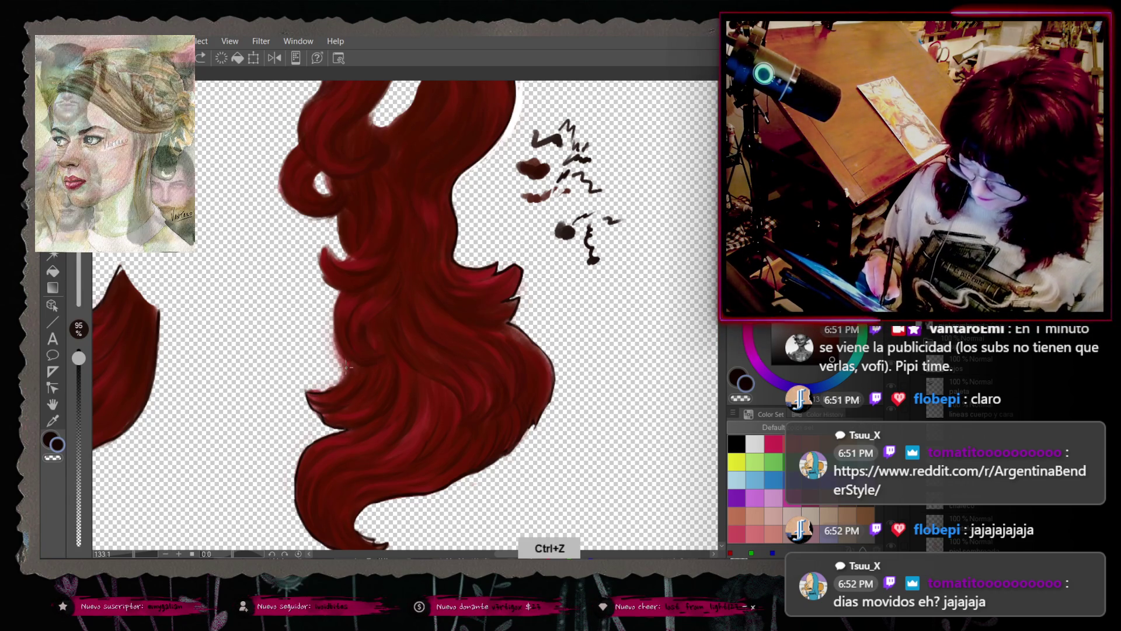
key("ctrl+z")
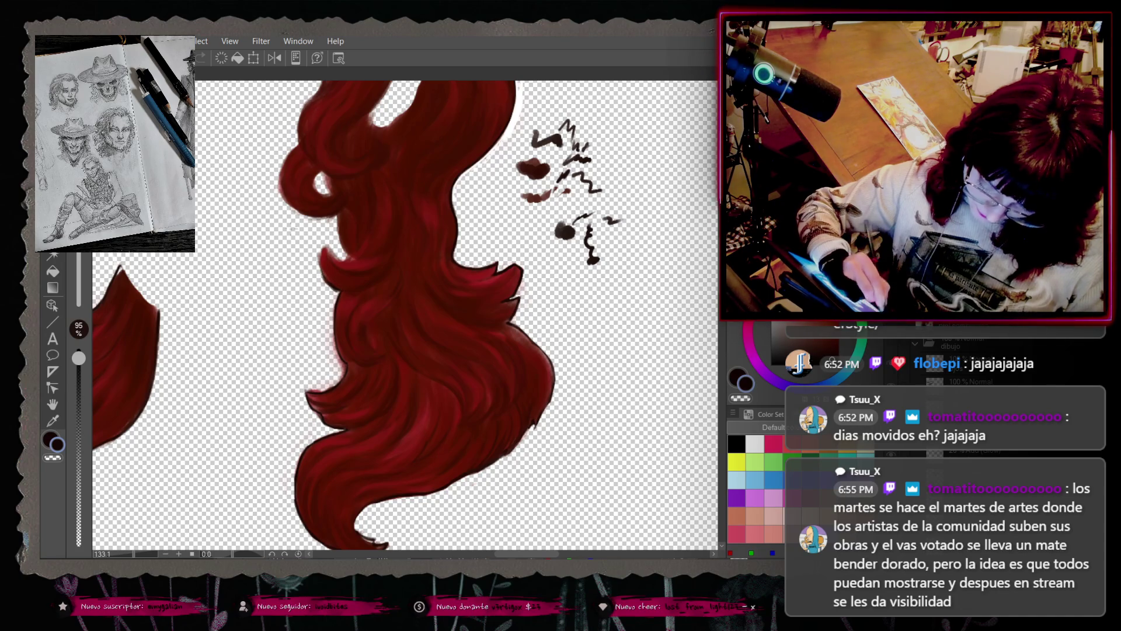
key("]")
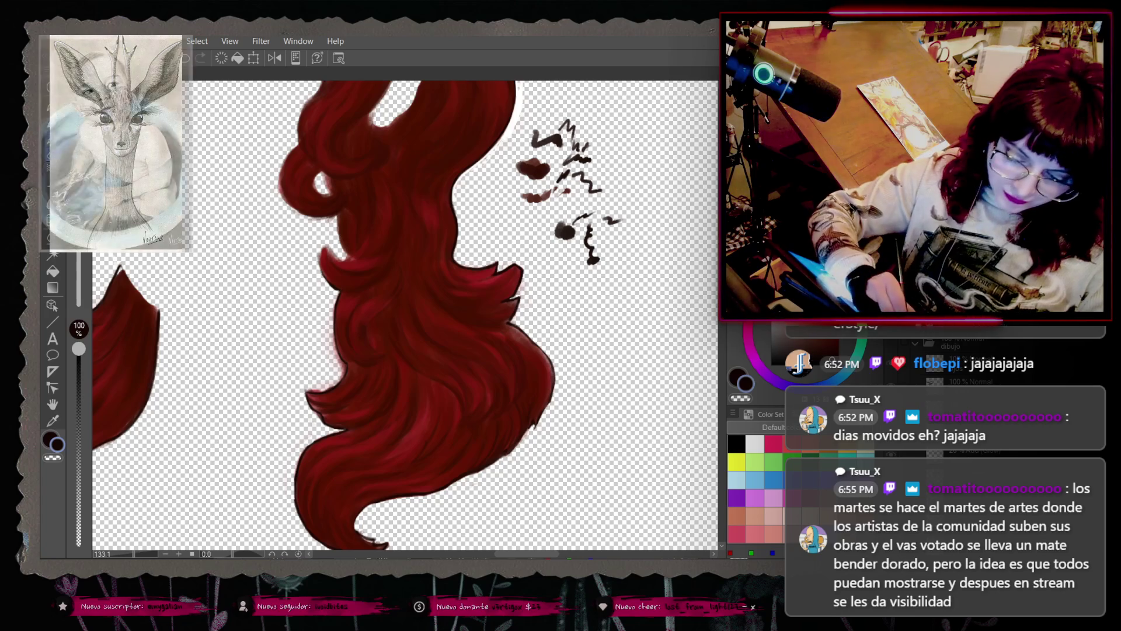
key("[")
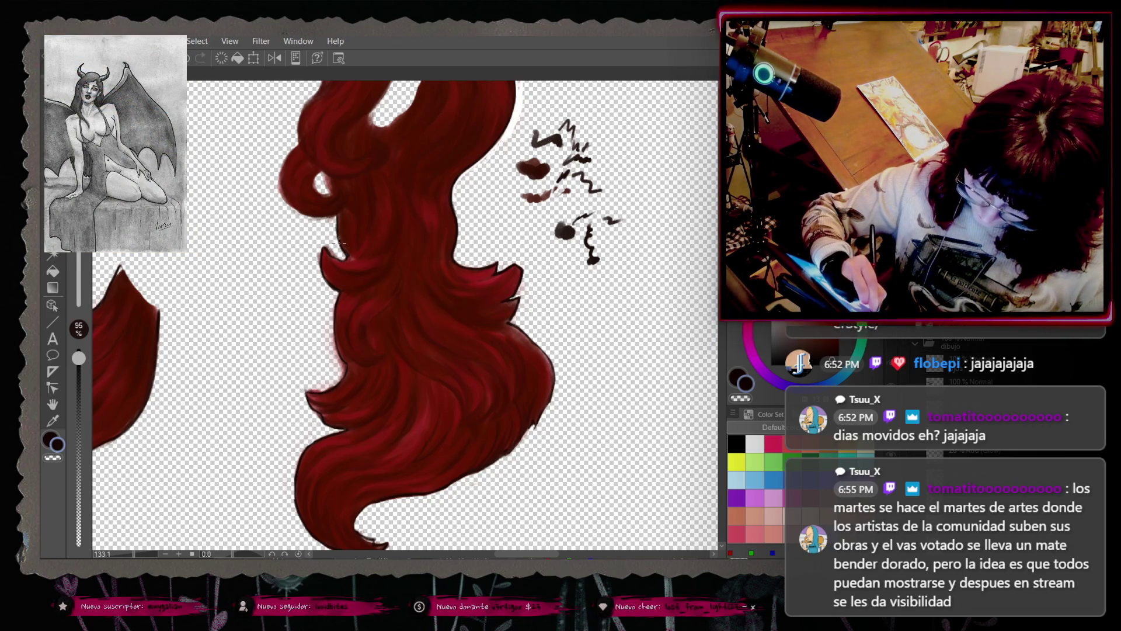
scroll(403, 315, "up", 4)
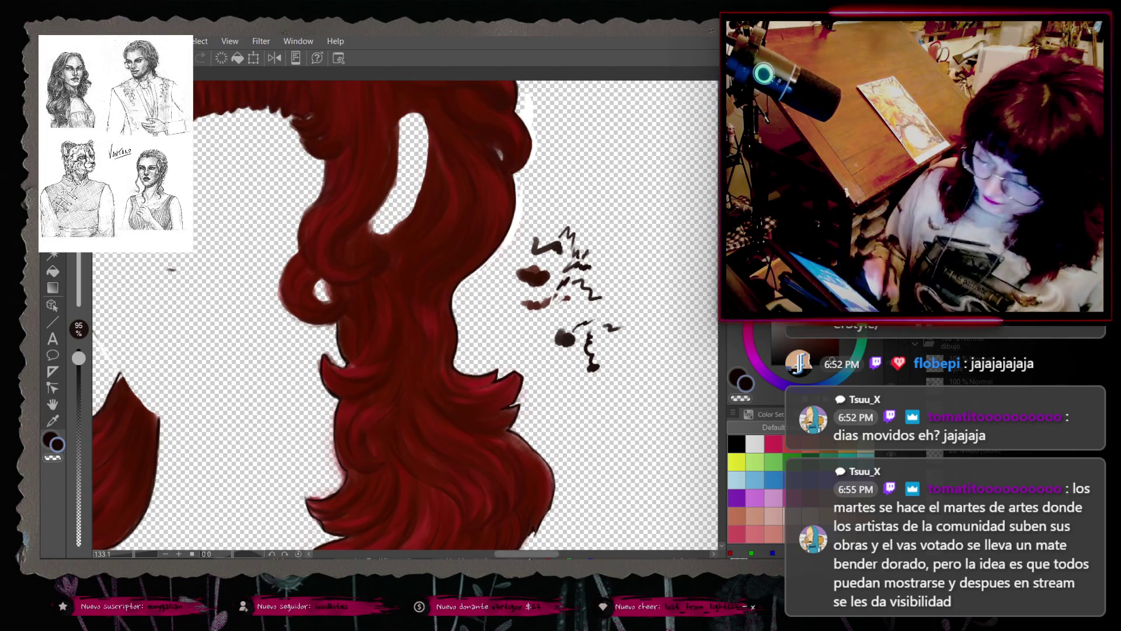
Step: Undo the last brush stroke on the curls and bangs around the face opening
scroll(403, 316, "left", 5)
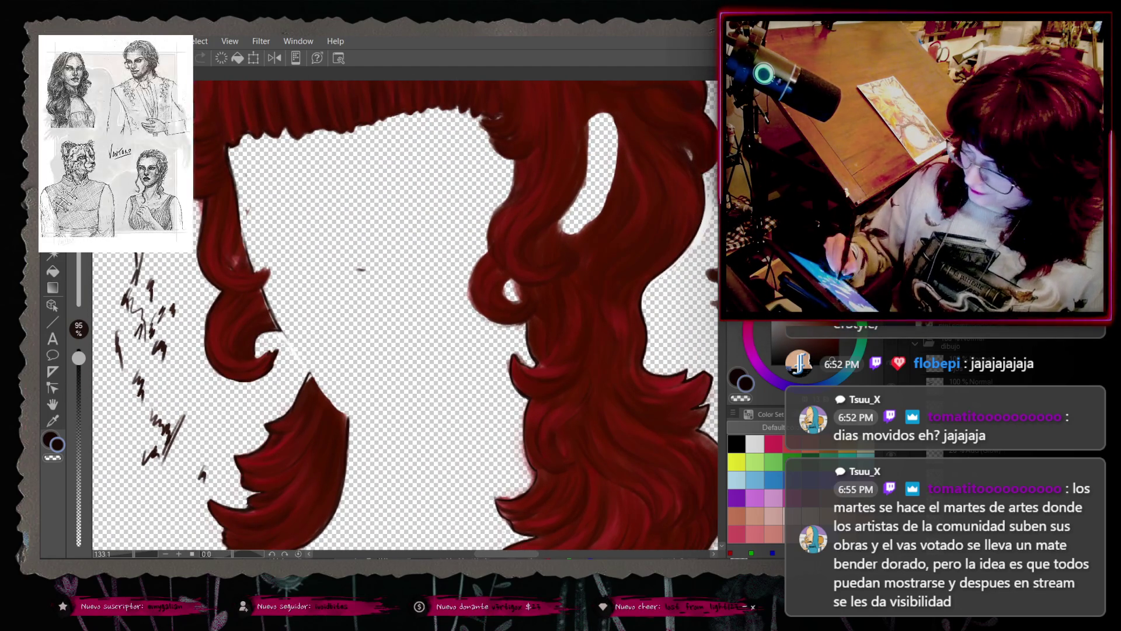
scroll(402, 316, "up", 1)
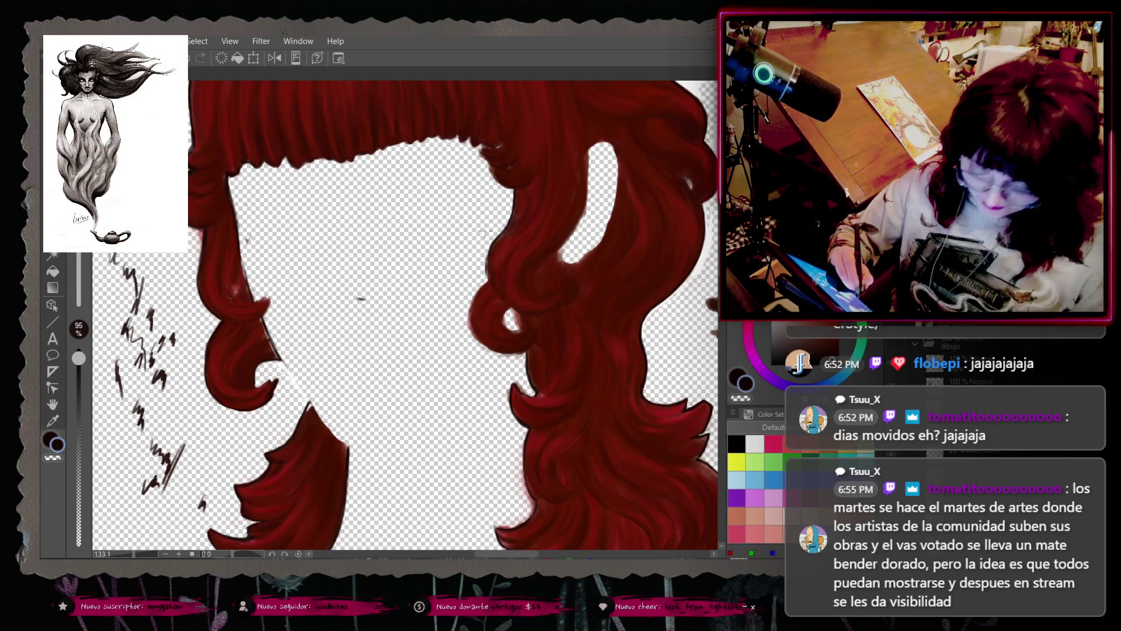
key("ctrl+z")
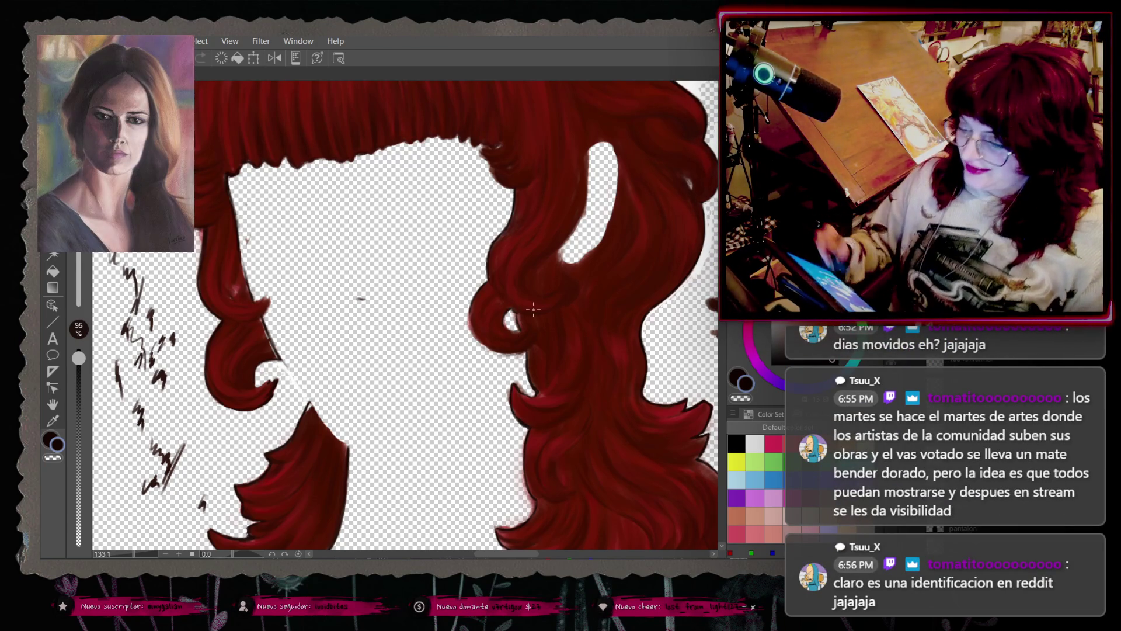
scroll(409, 315, "up", 1)
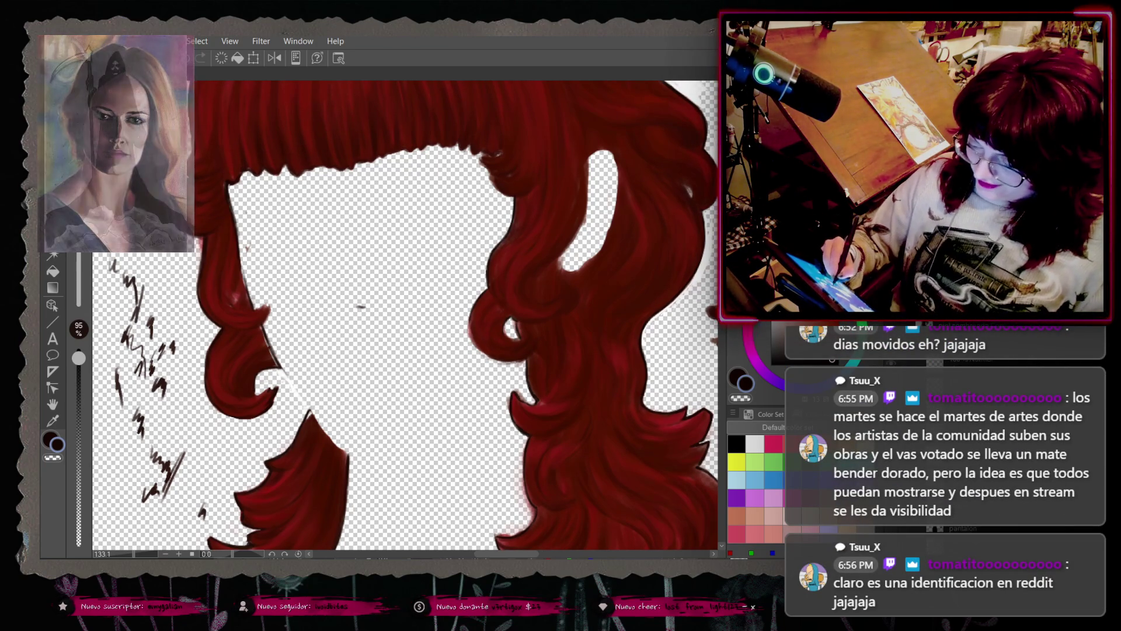
scroll(330, 314, "down", 5)
scroll(403, 315, "down", 2)
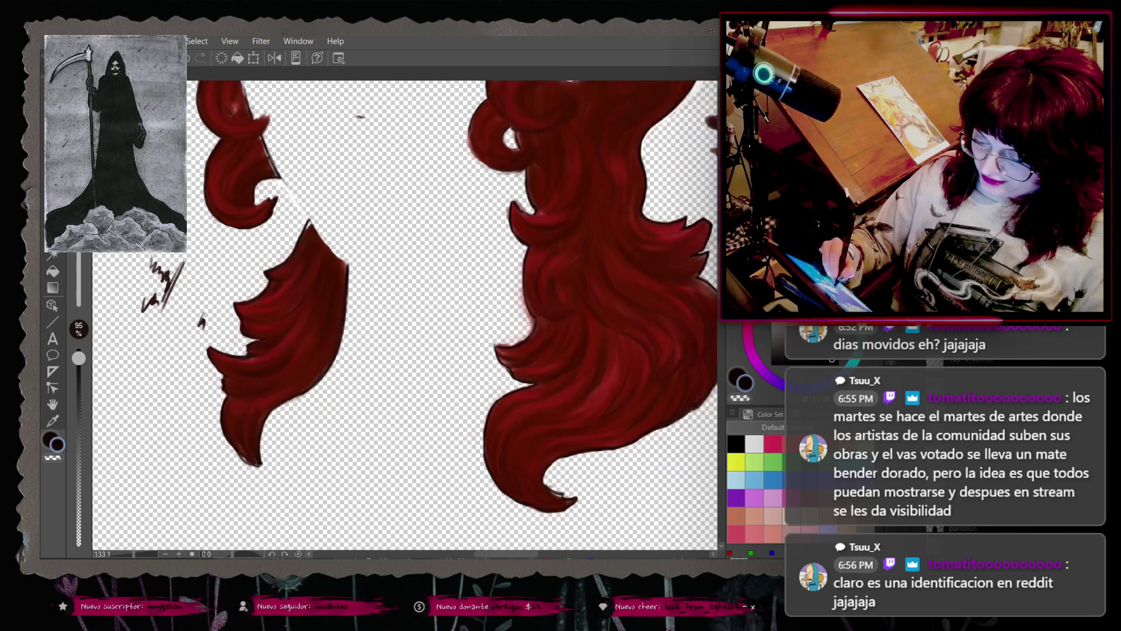
Step: Raise the brush opacity back to 100% for painting the lower hair locks
key("bracketright")
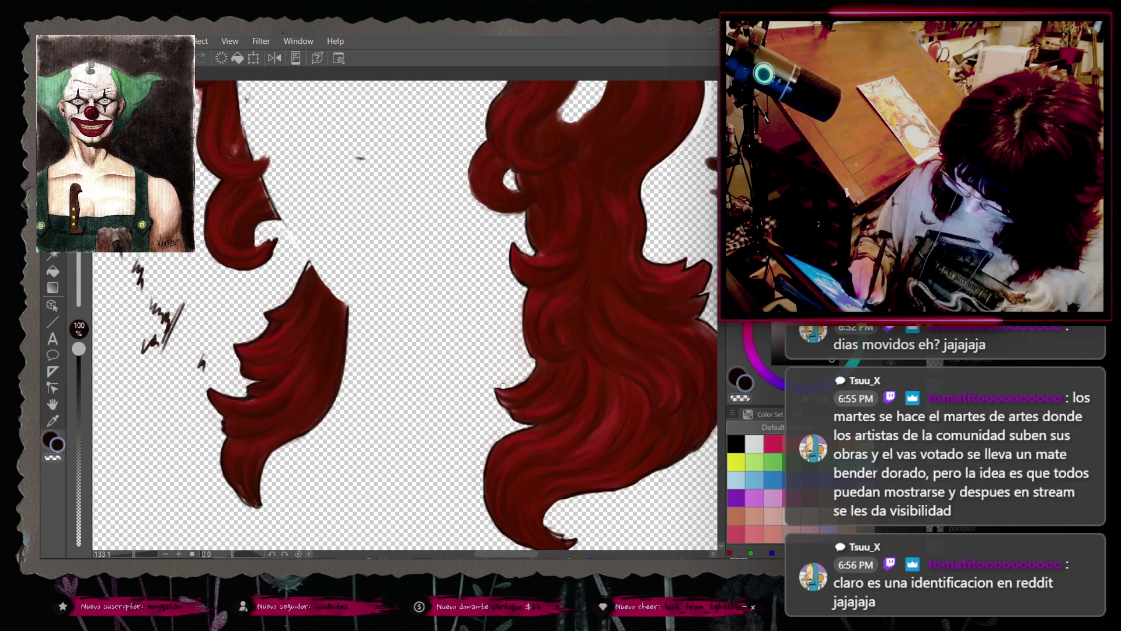
scroll(503, 386, "down", 5)
scroll(405, 315, "up", 1)
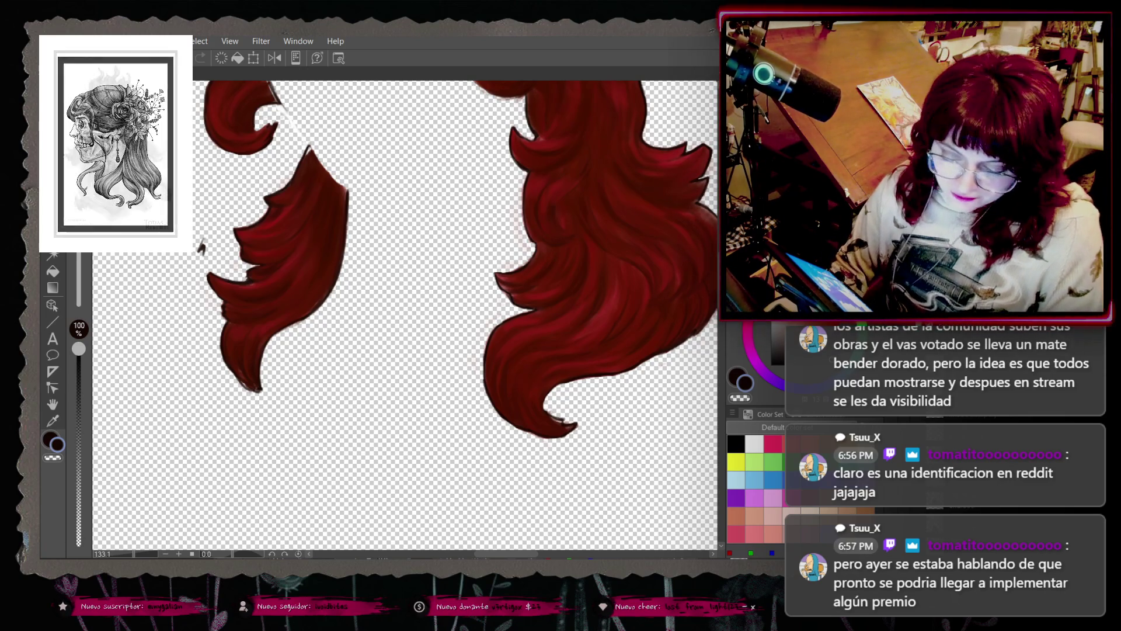
Step: Open the File menu and dismiss it without choosing a command
left_click(55, 41)
key("Escape")
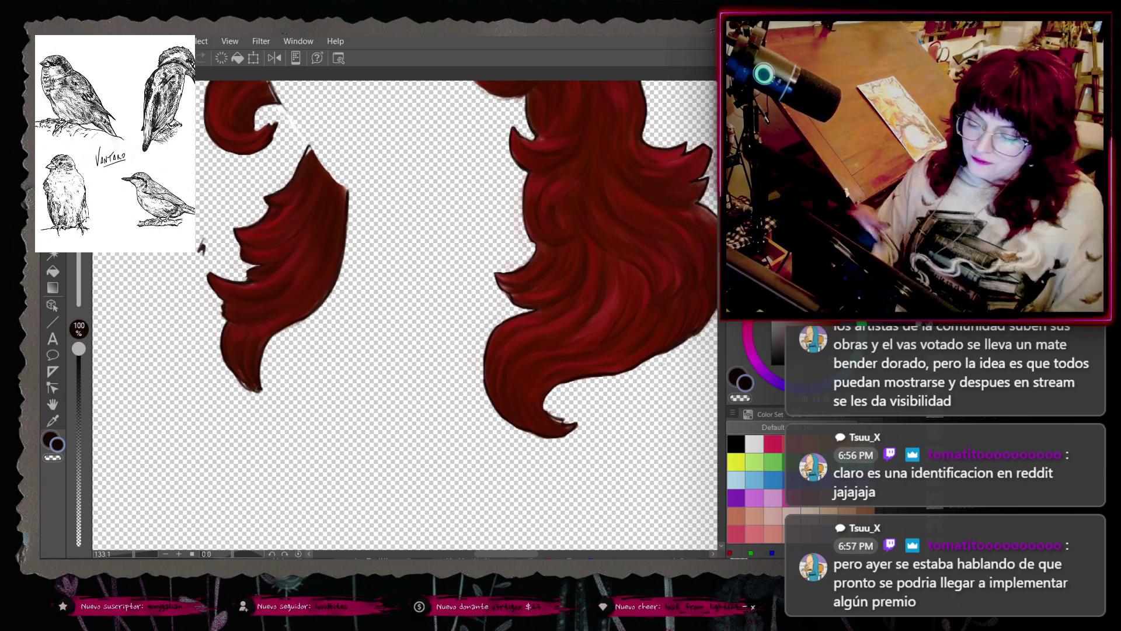
scroll(403, 316, "up", 2)
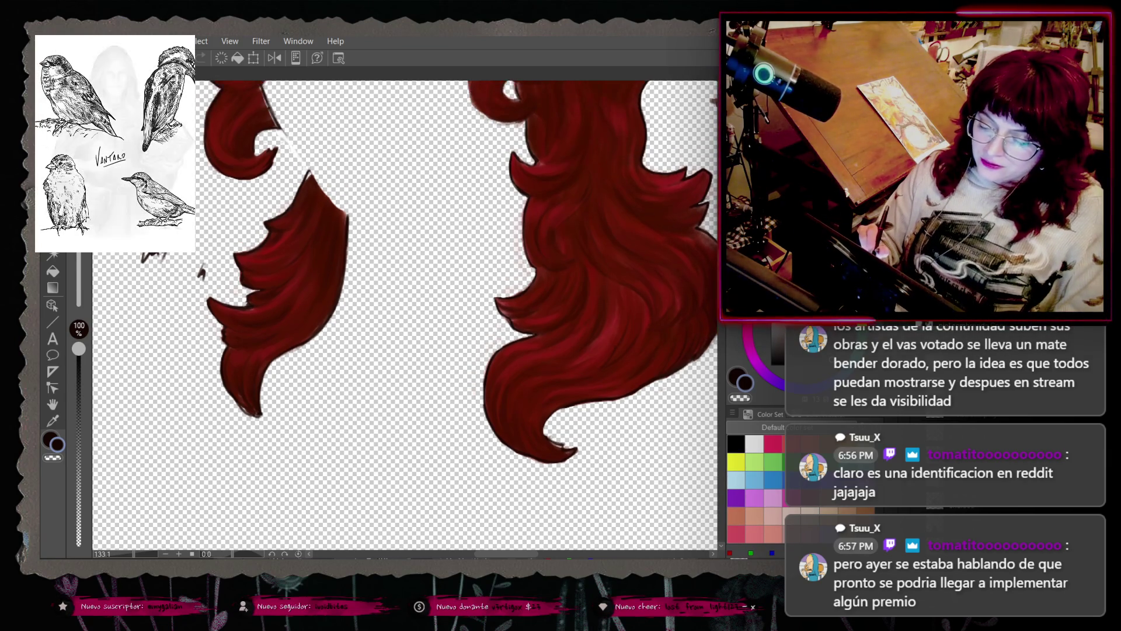
scroll(403, 316, "down", 1)
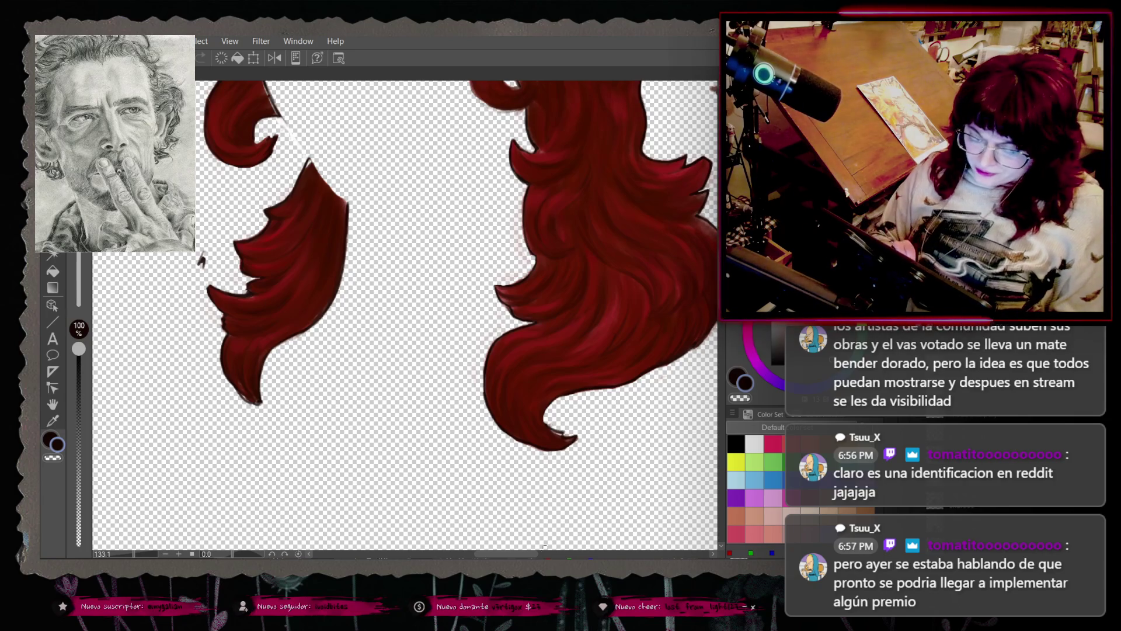
Step: Bring the upper hair into view and lower brush opacity to 95% for strand detail
left_click_drag(403, 315, 321, 369)
scroll(403, 315, "up", 2)
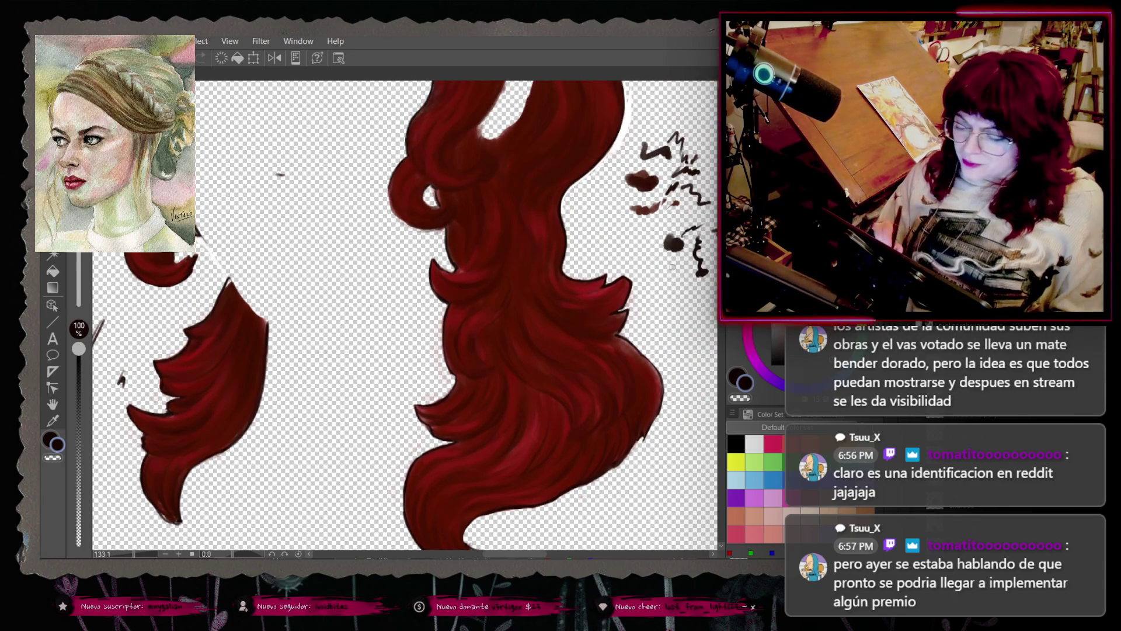
key("bracketleft")
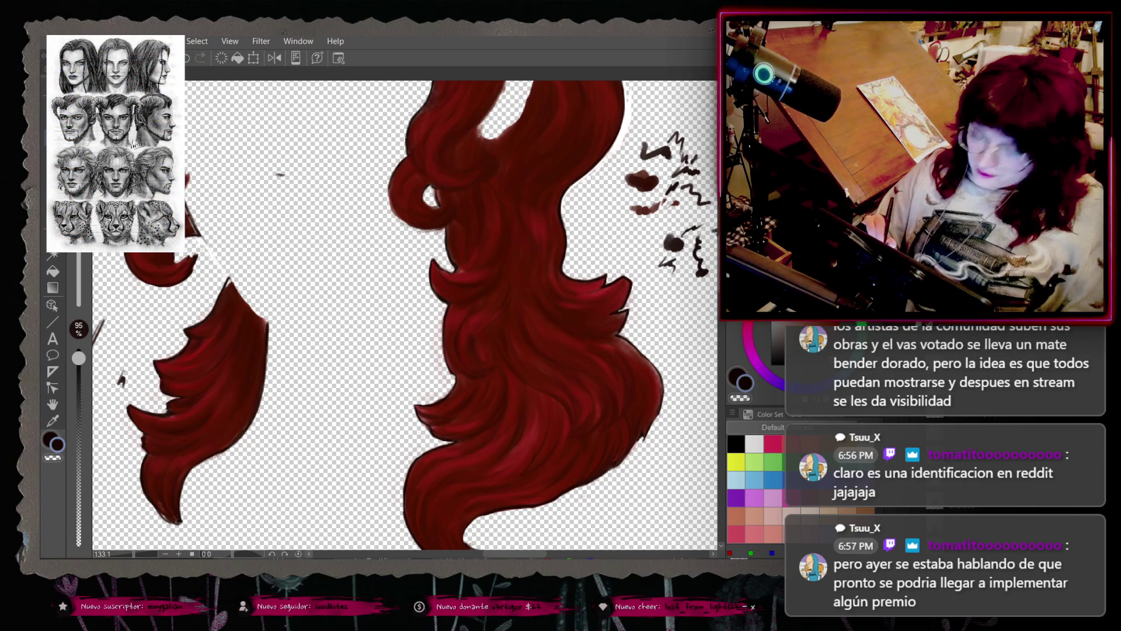
scroll(402, 316, "up", 5)
scroll(402, 316, "up", 2)
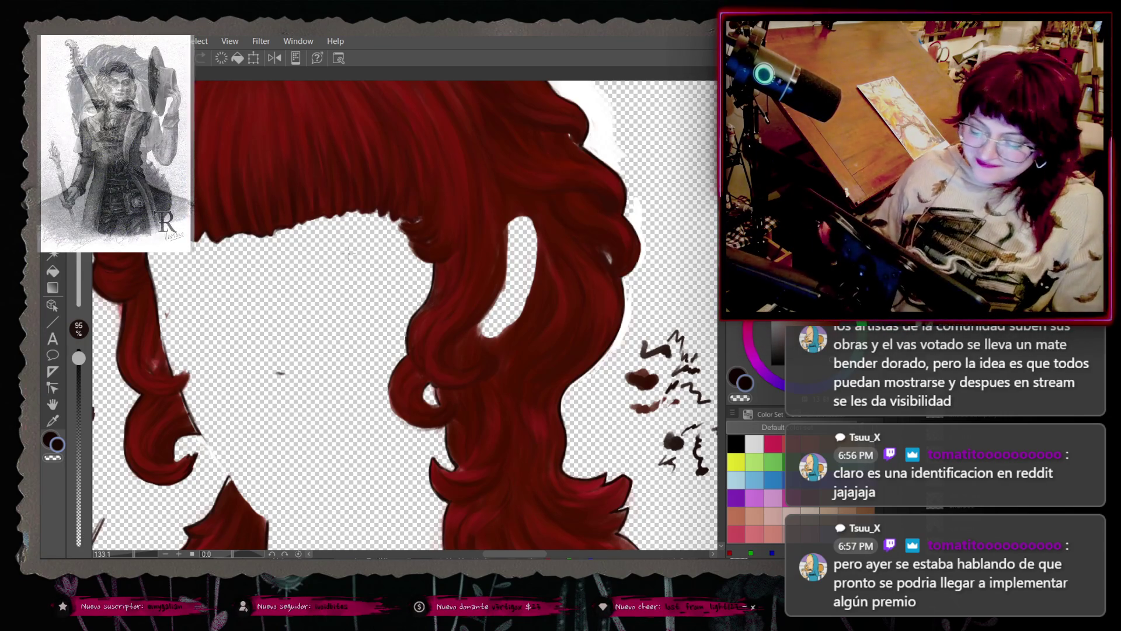
scroll(403, 315, "down", 2)
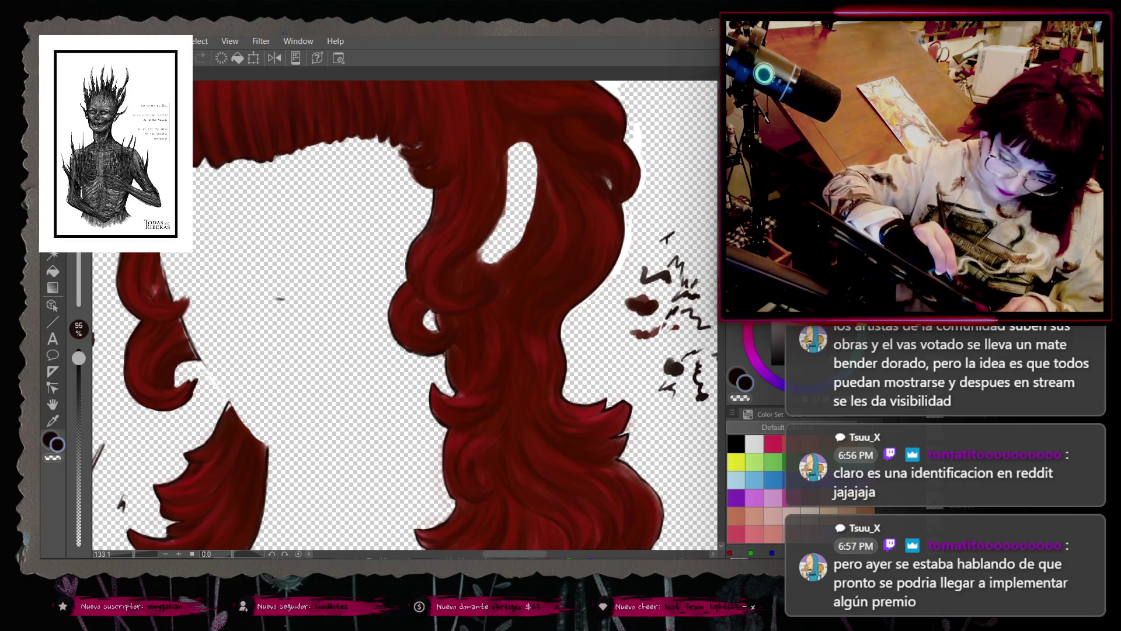
Step: Adjust the brush opacity and show the lower ends of the red curls
key("o")
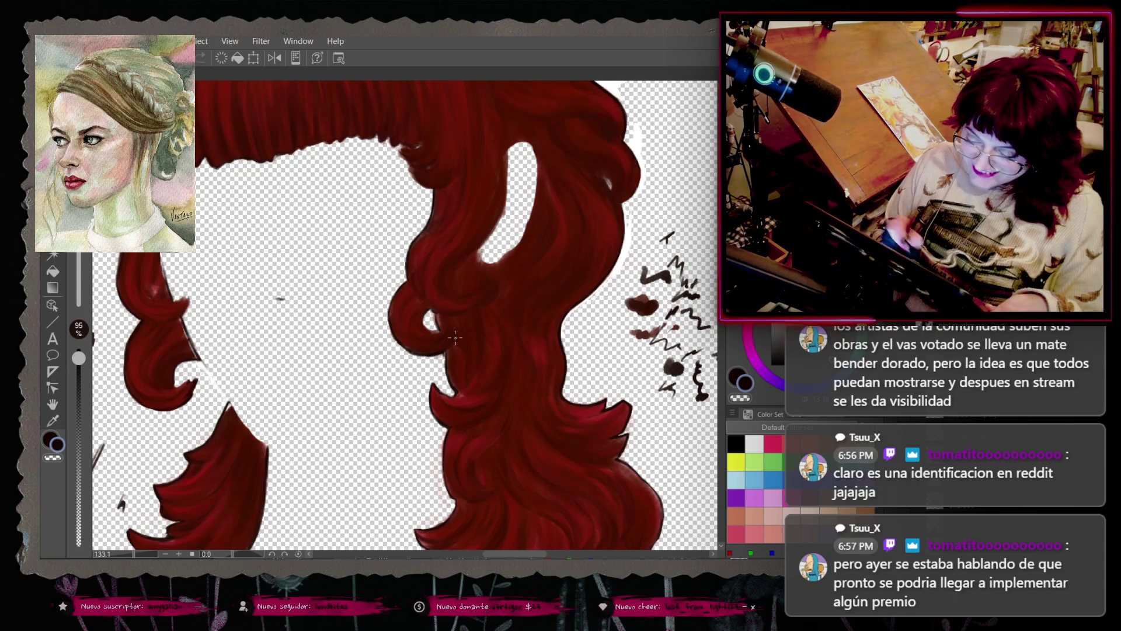
scroll(403, 316, "down", 3)
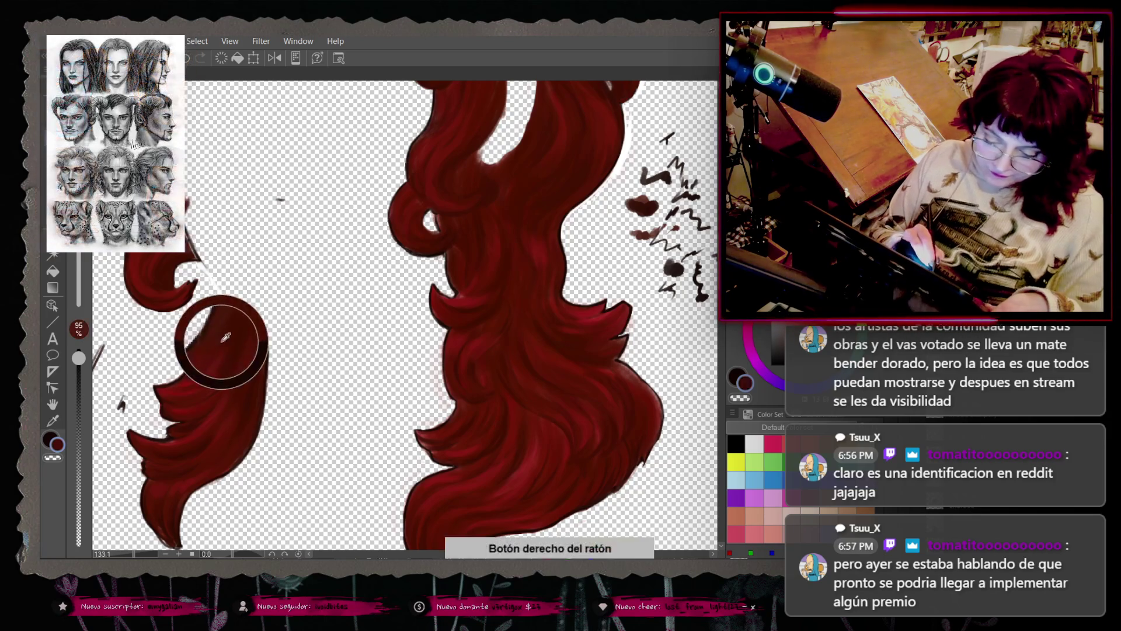
right_click(229, 308)
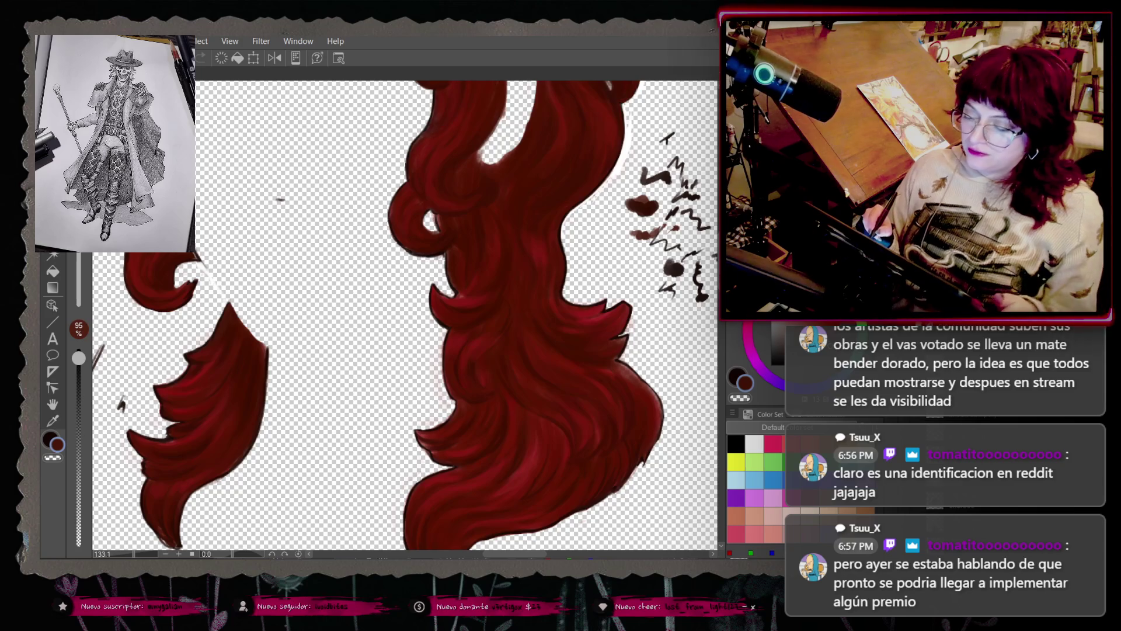
scroll(654, 350, "down", 2)
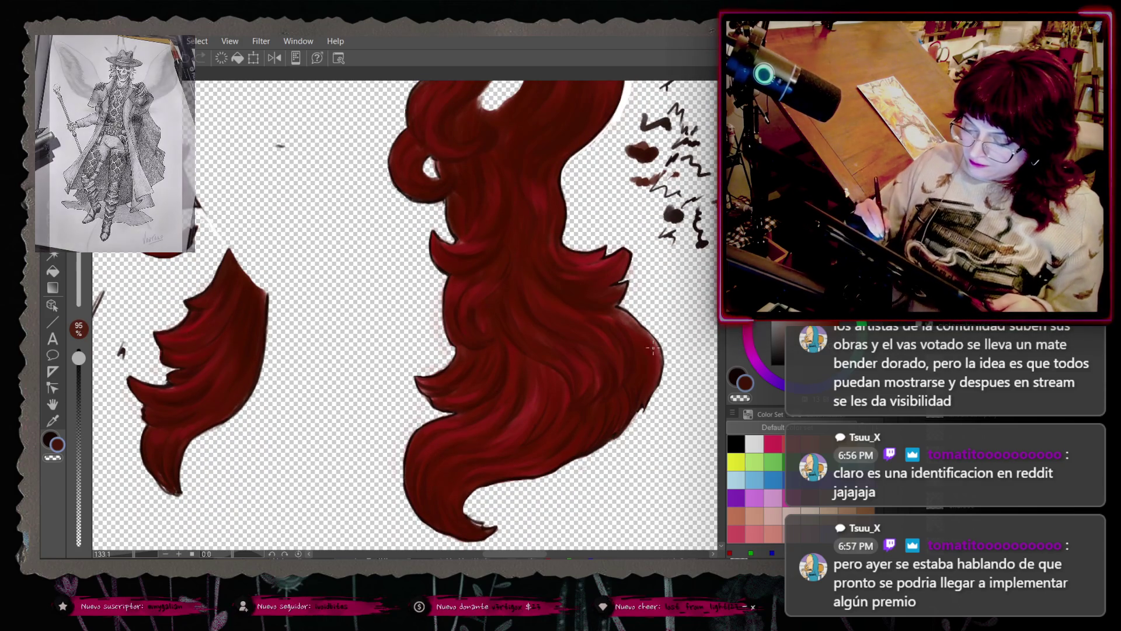
right_click(606, 338)
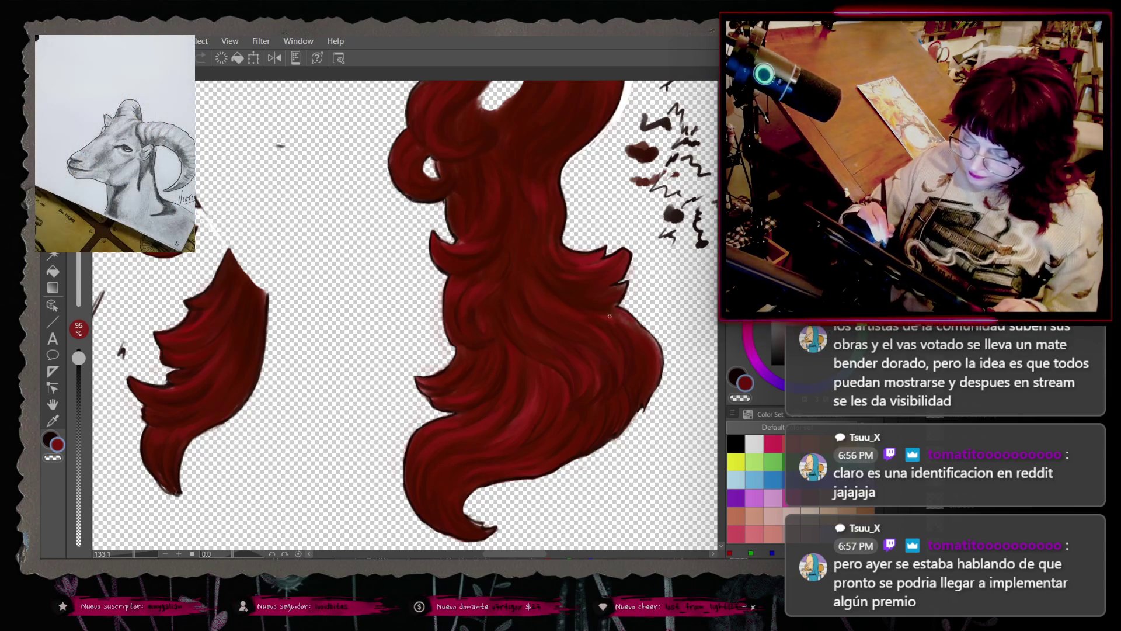
right_click(607, 311)
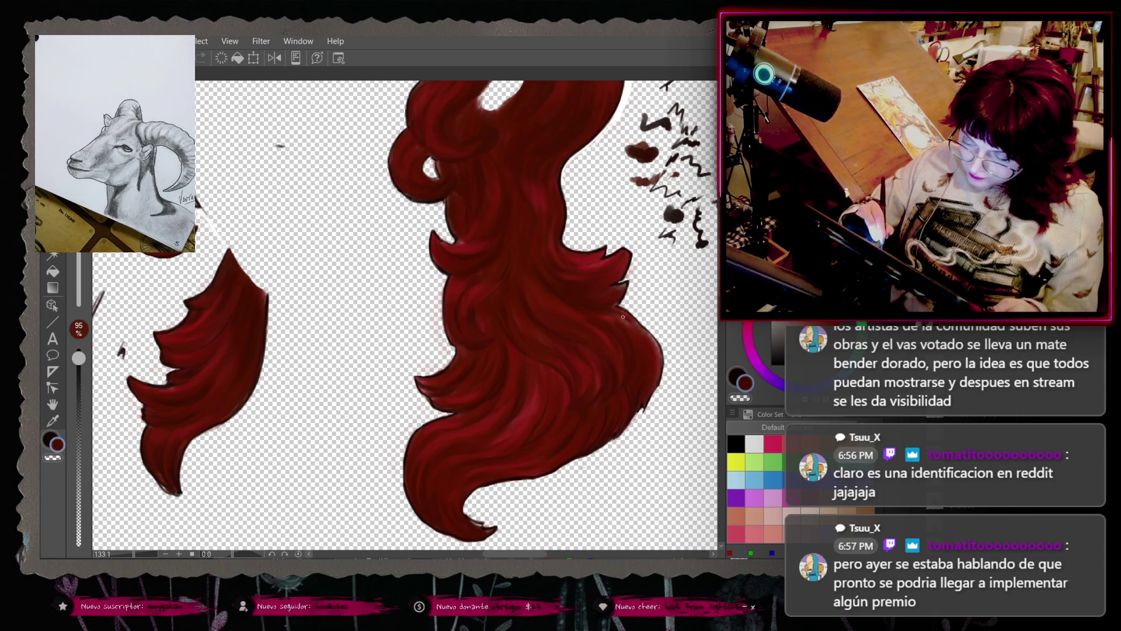
right_click(634, 345)
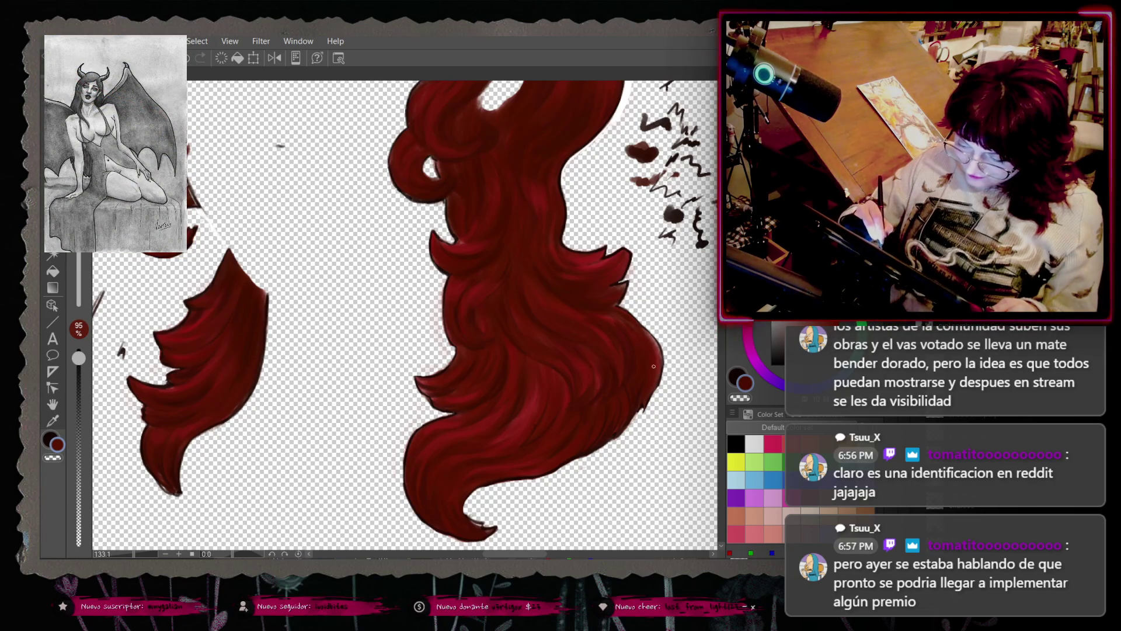
right_click(654, 366)
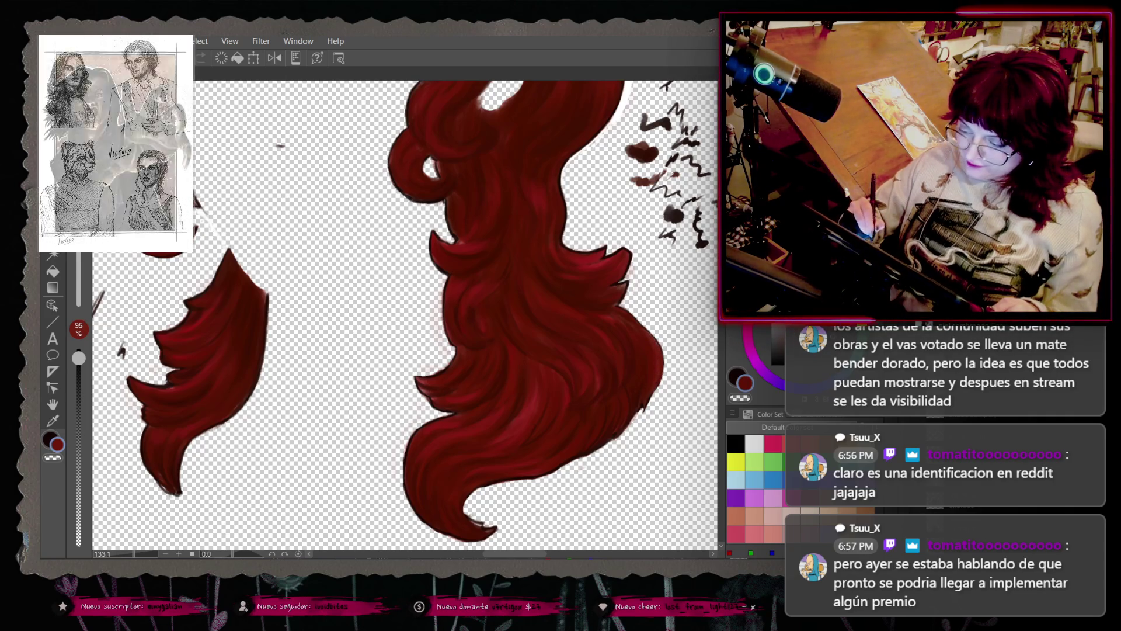
scroll(541, 315, "up", 2)
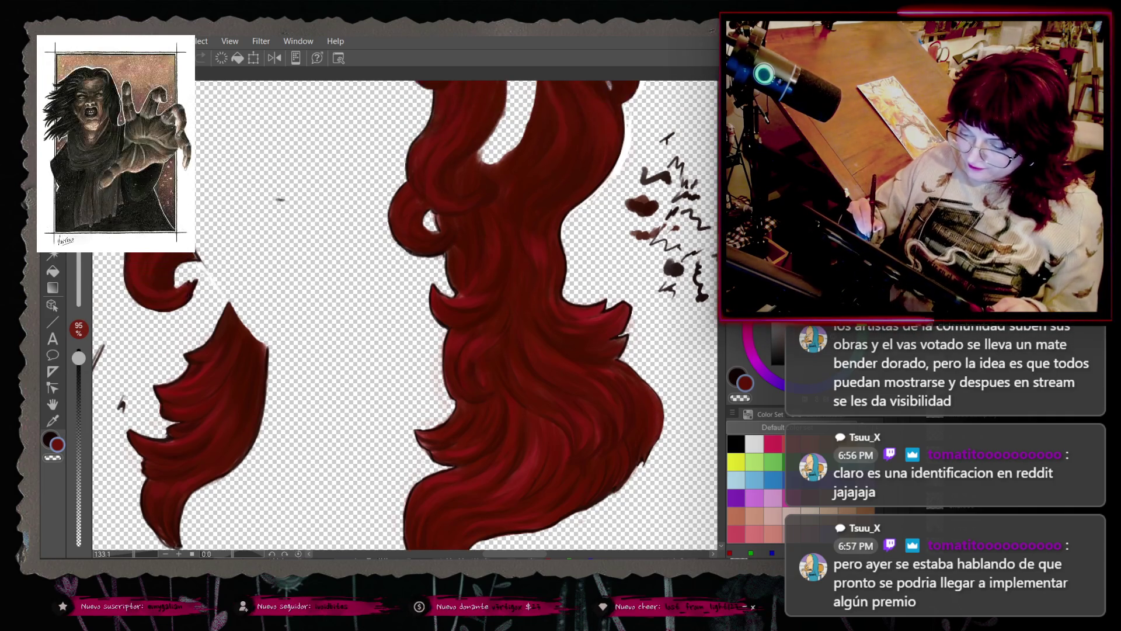
Step: Undo five recent strokes along the hair's right edge and lower right, including a test scribble
right_click(620, 333)
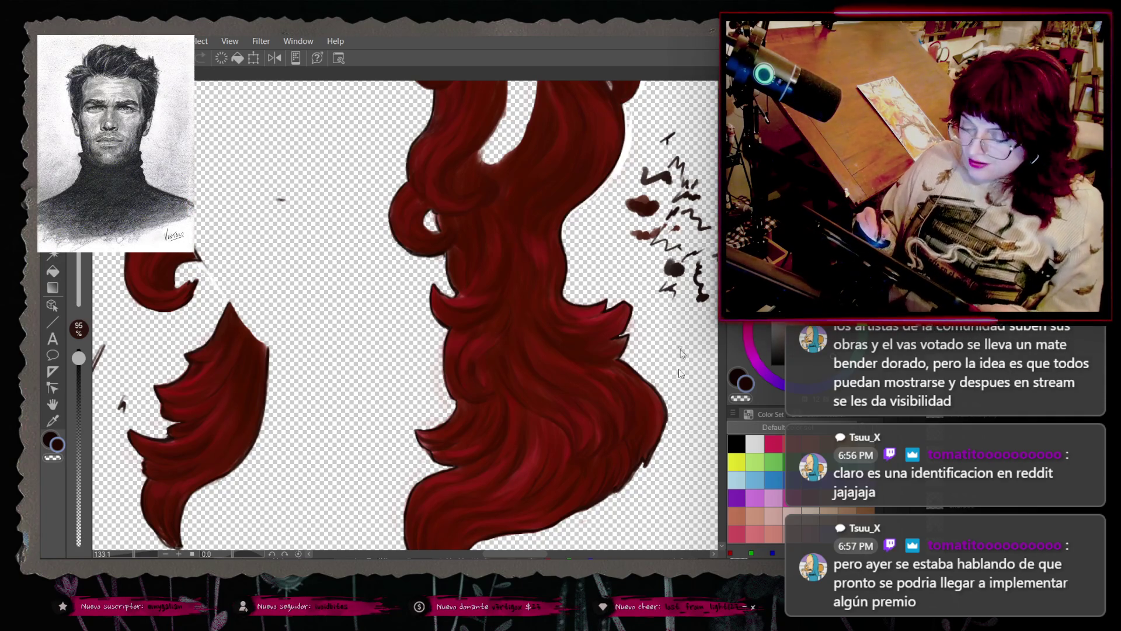
key("ctrl+z")
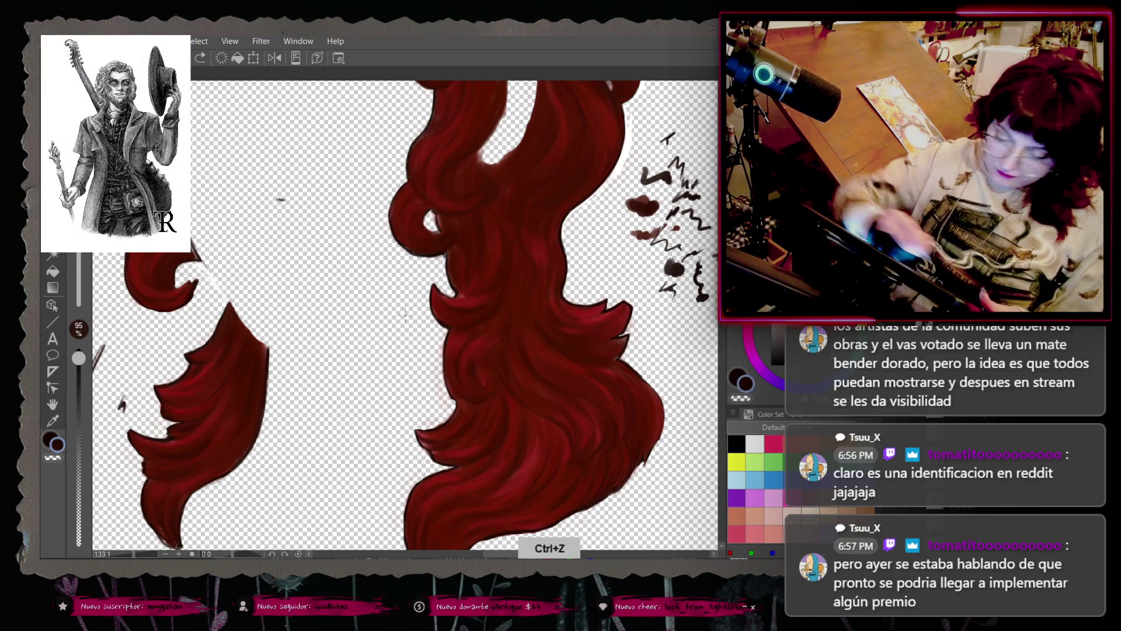
left_click_drag(677, 363, 684, 351)
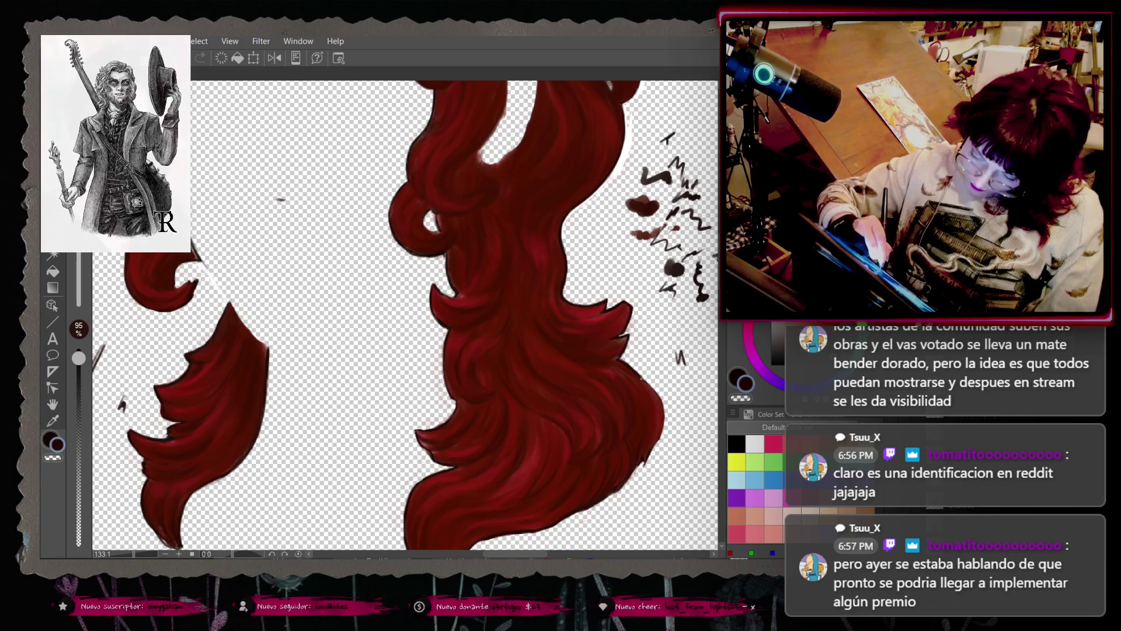
key("ctrl")
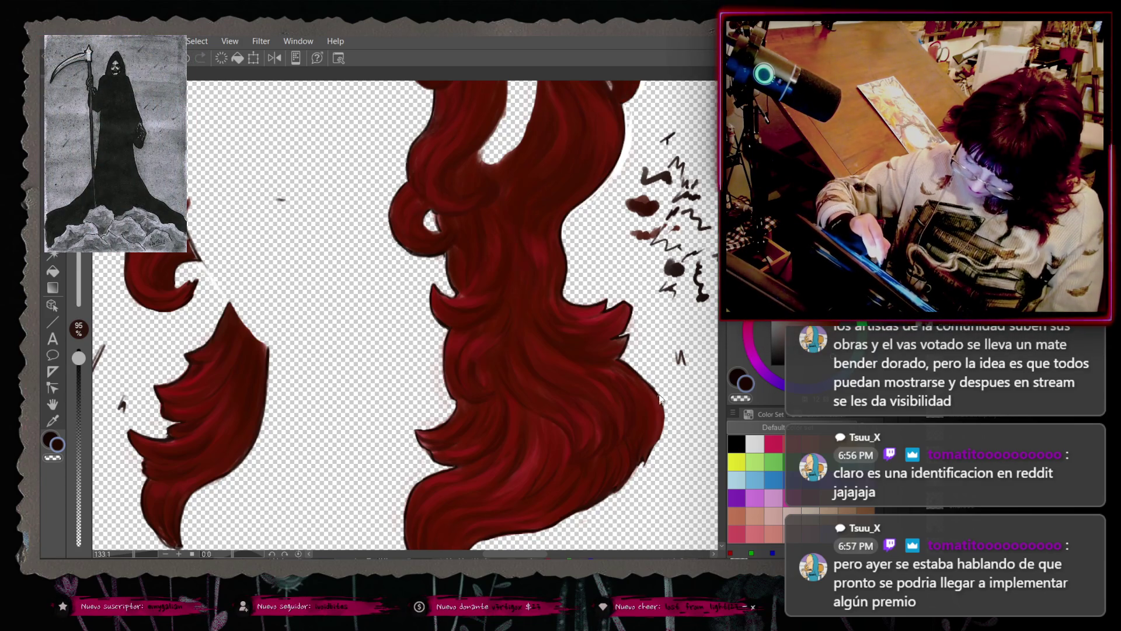
key("ctrl+z")
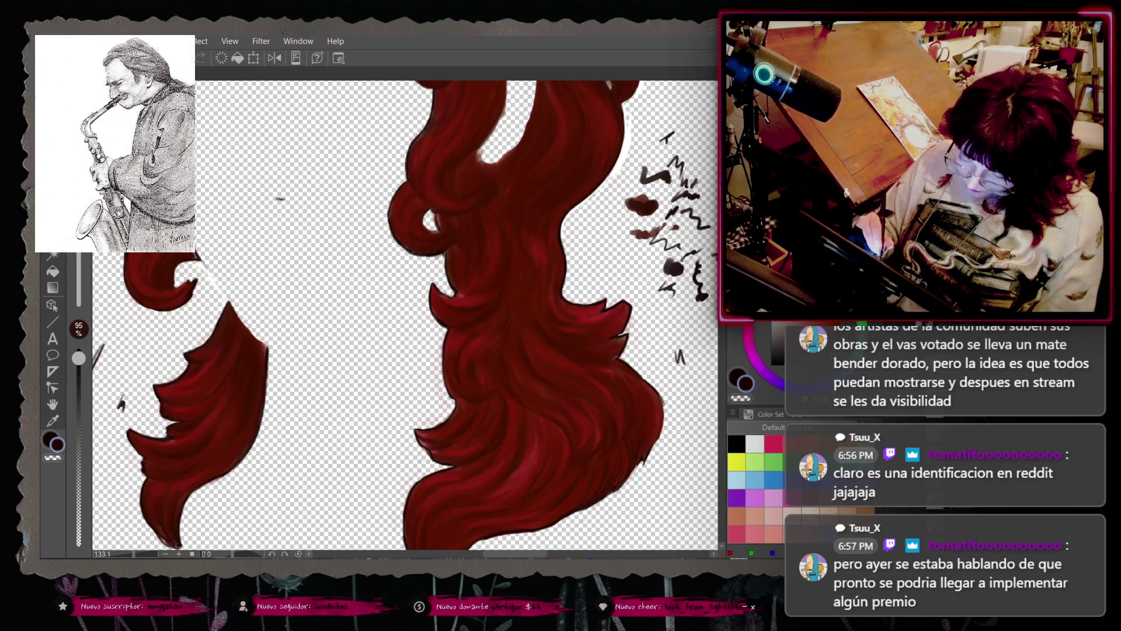
key("ctrl+z")
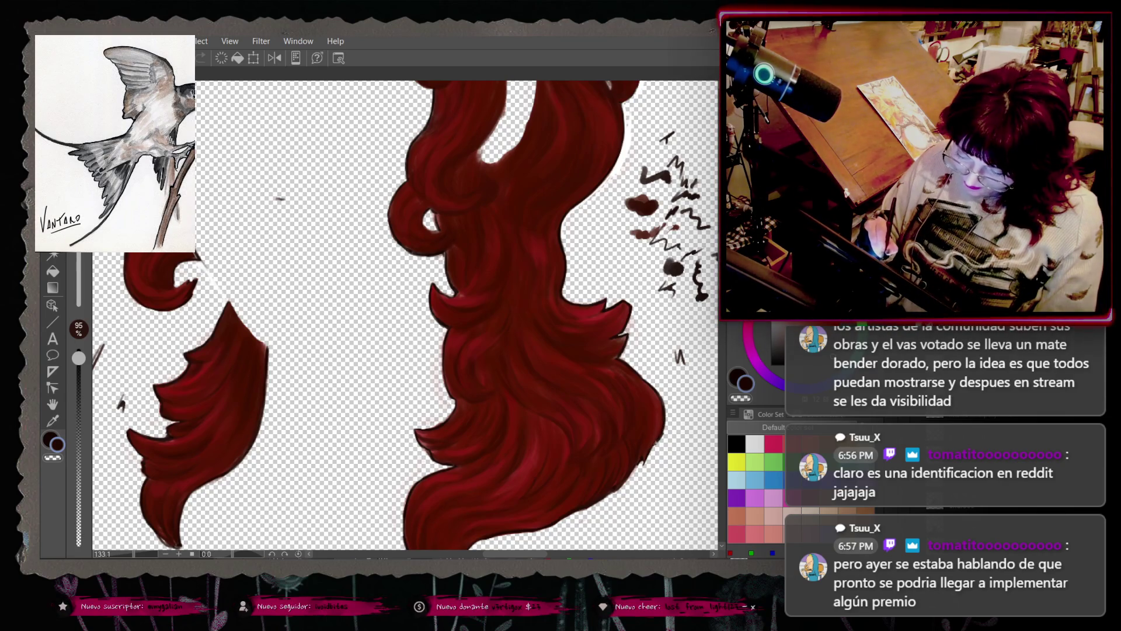
key("ctrl+z")
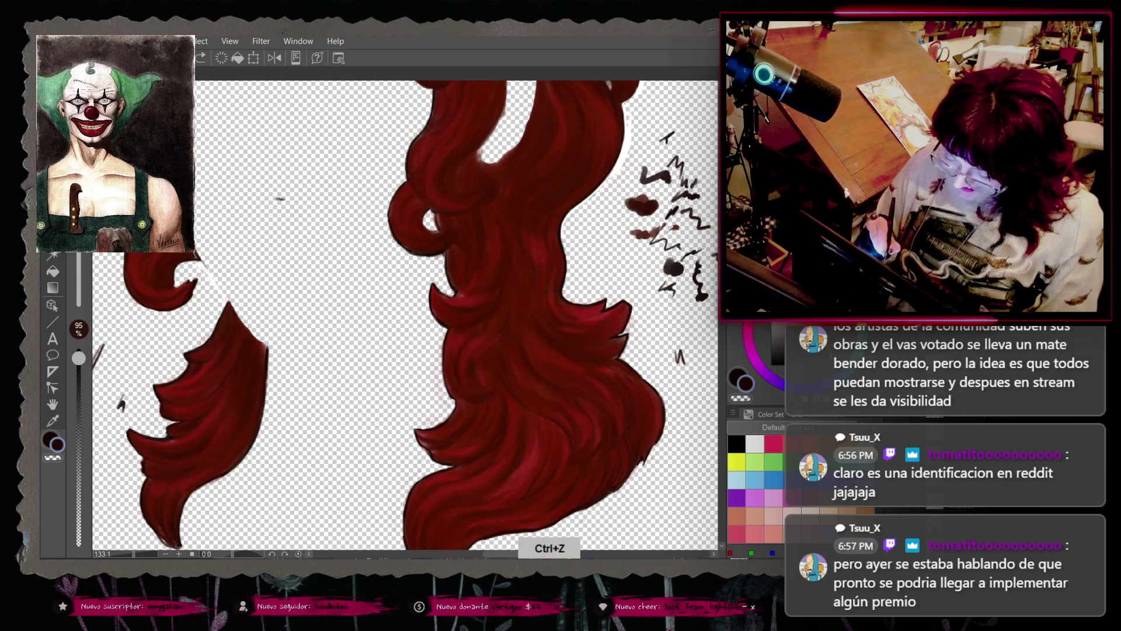
key("ctrl+z")
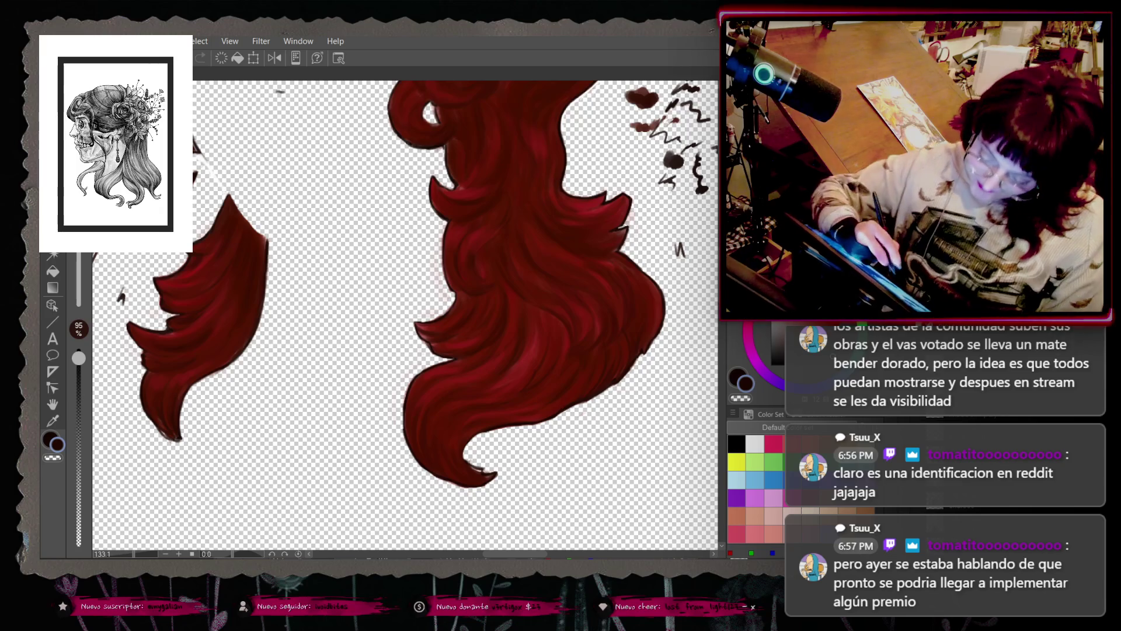
Step: Sample reds from the hair tip, briefly opening and dismissing the File menu
right_click(467, 461)
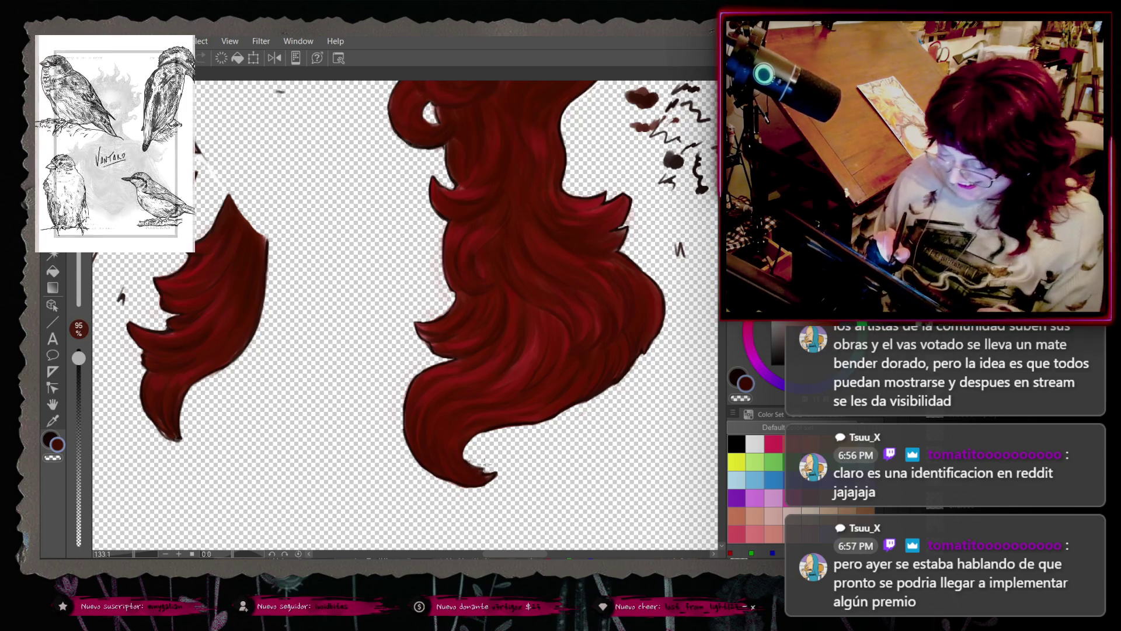
right_click(473, 471)
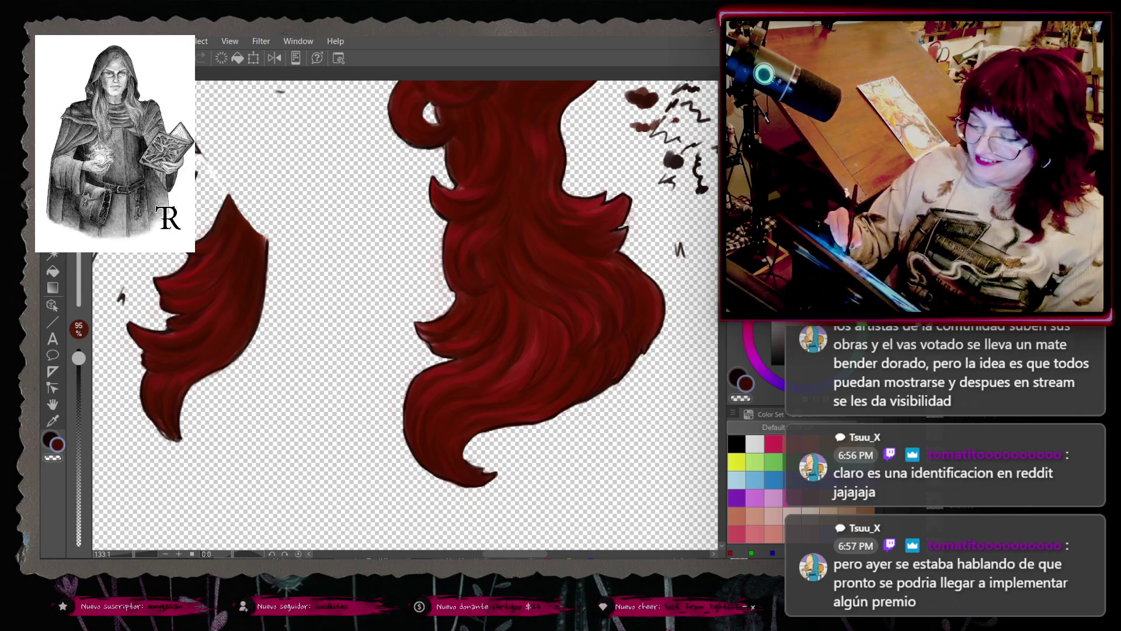
scroll(486, 476, "up", 2)
scroll(409, 315, "up", 1)
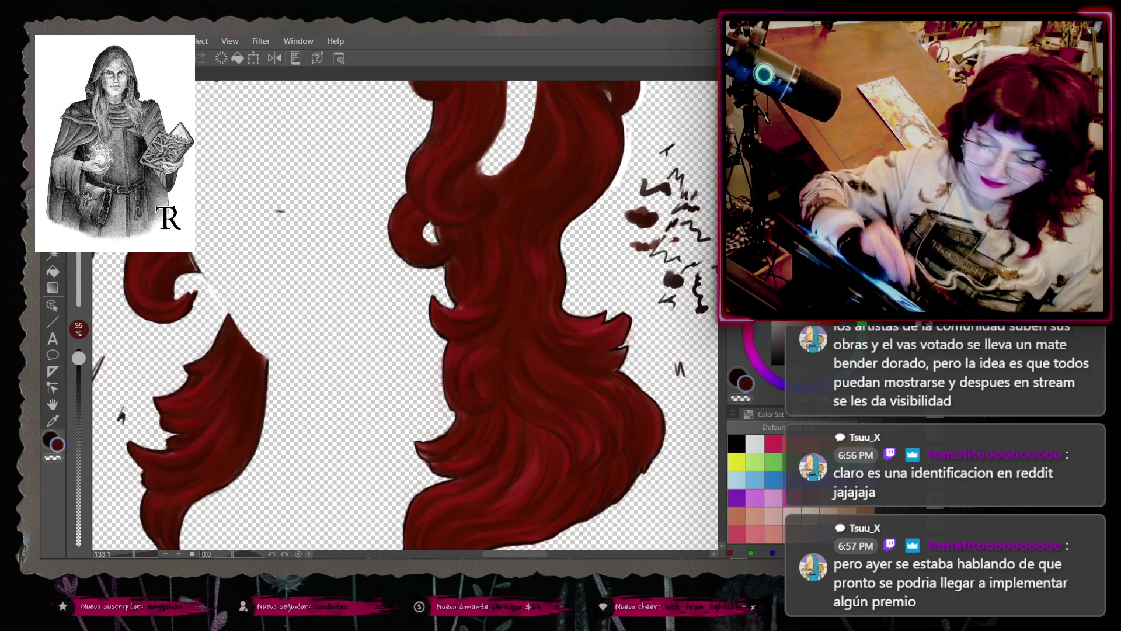
left_click(50, 41)
key("Escape")
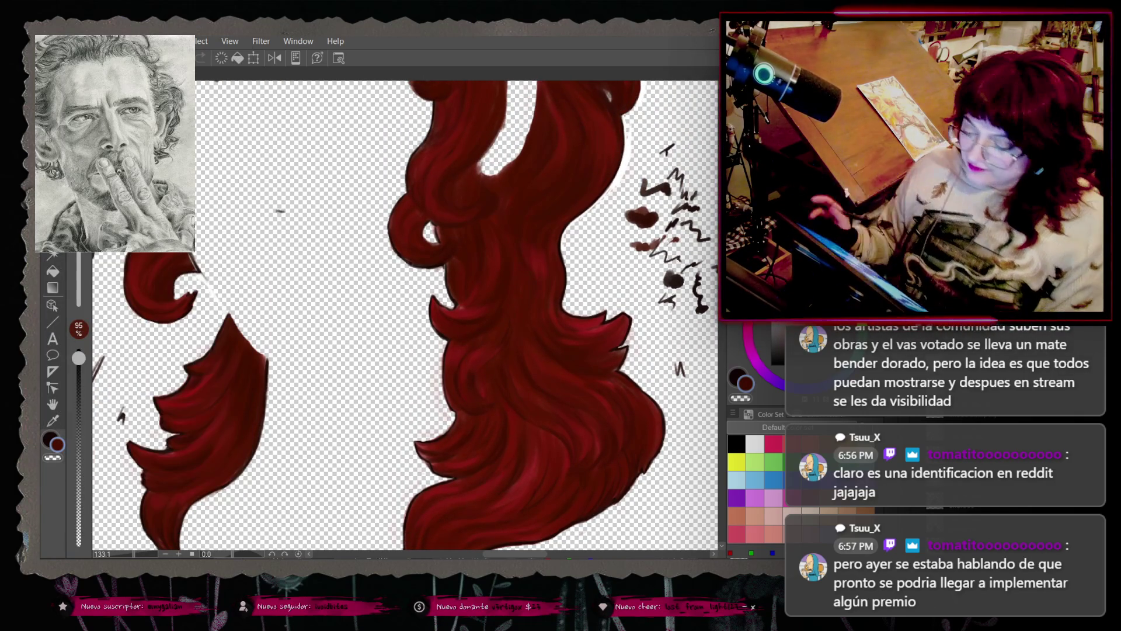
scroll(403, 316, "down", 3)
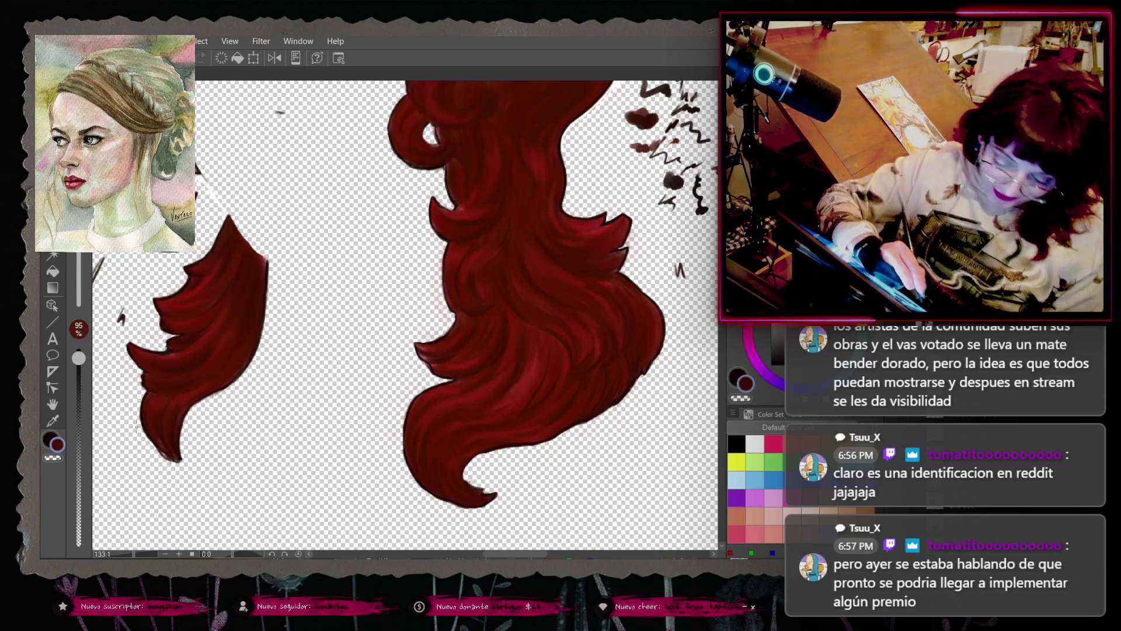
Step: Sample reds from the left and lower locks to paint shaded strands through the middle
right_click(153, 431)
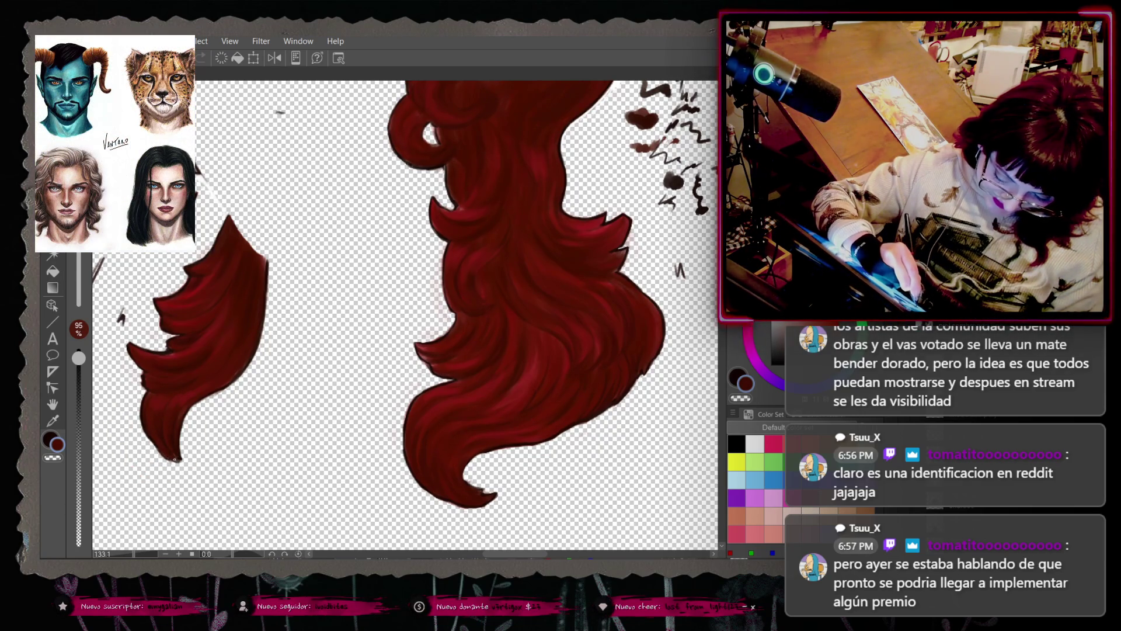
right_click(178, 368)
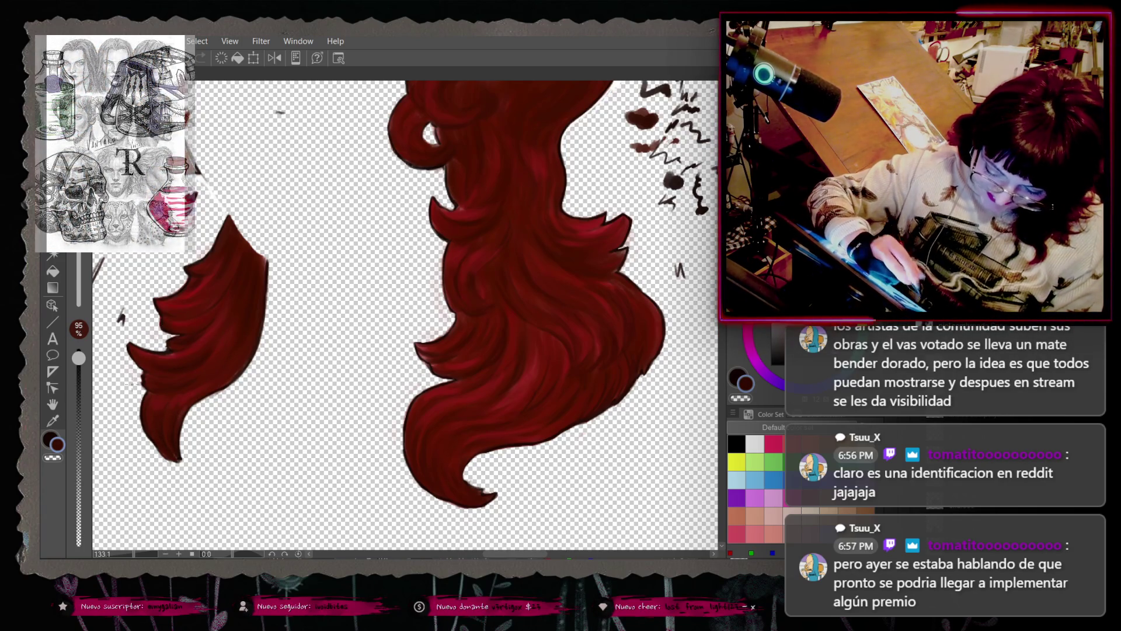
right_click(143, 408)
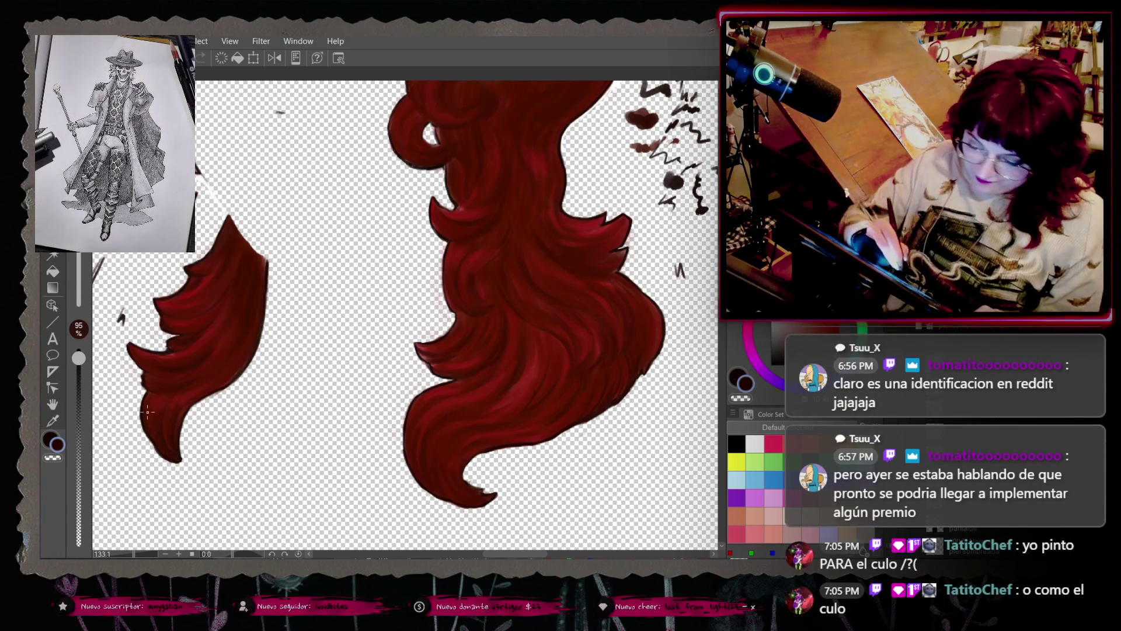
right_click(261, 287)
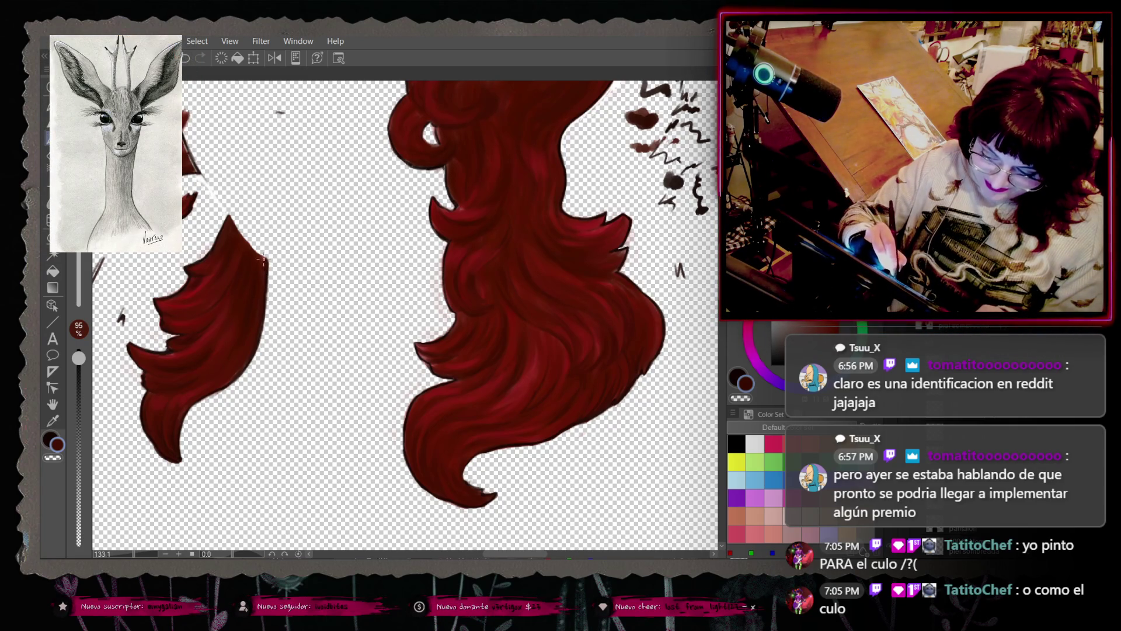
scroll(263, 260, "up", 3)
scroll(403, 316, "down", 2)
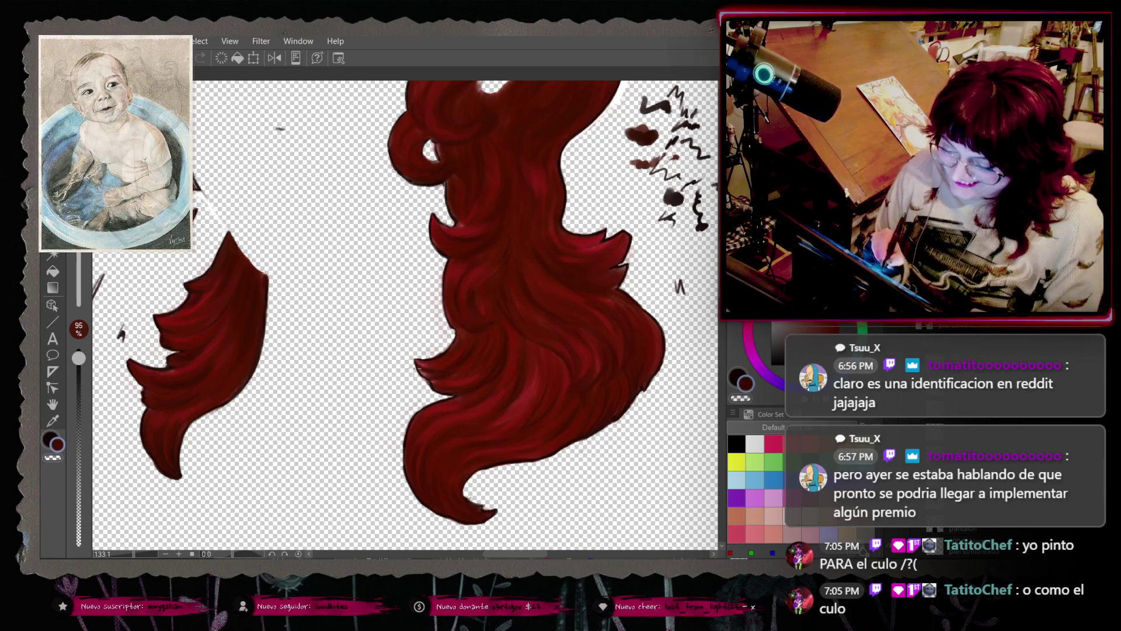
right_click(456, 362)
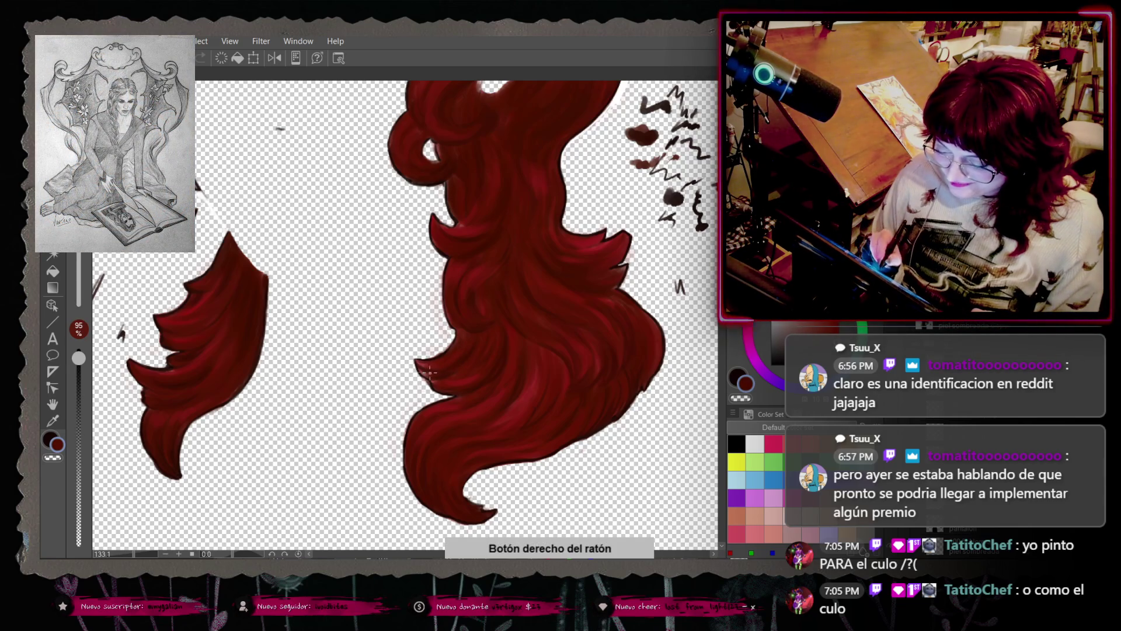
right_click(462, 352)
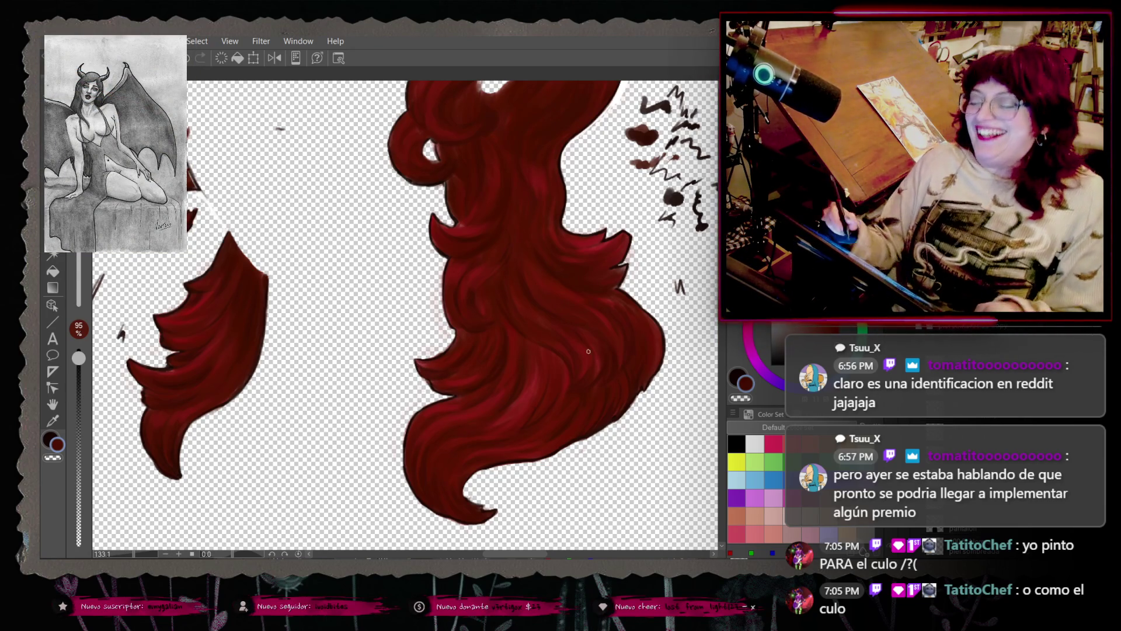
scroll(588, 351, "up", 3)
scroll(403, 315, "up", 1)
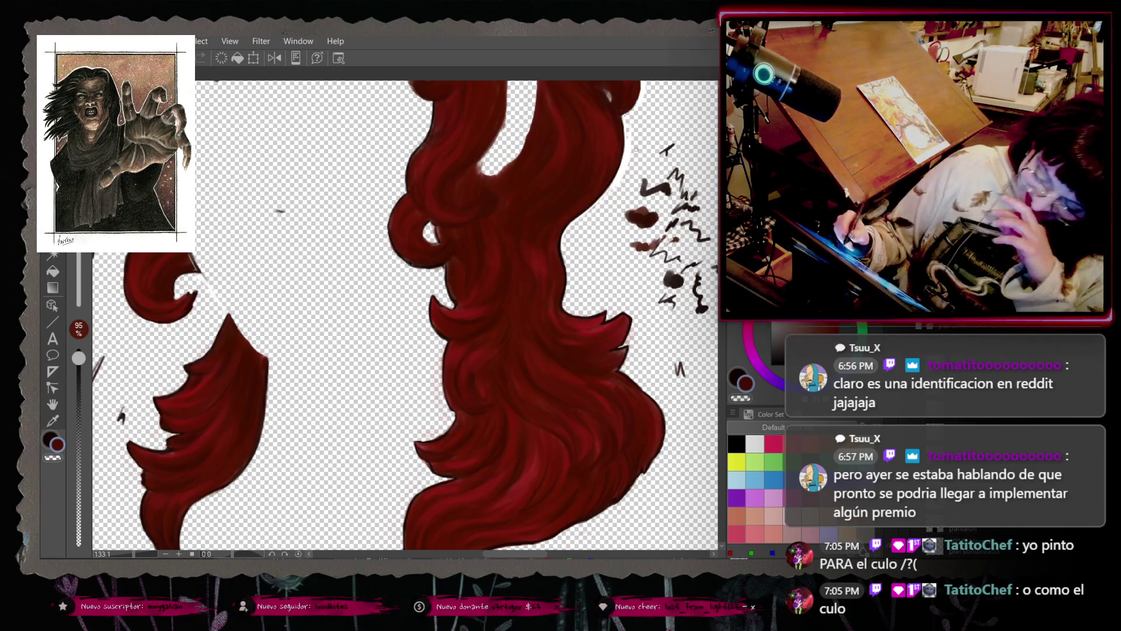
Step: Sample reds from the middle strands and undo two unwanted strokes on the long hair
right_click(462, 269)
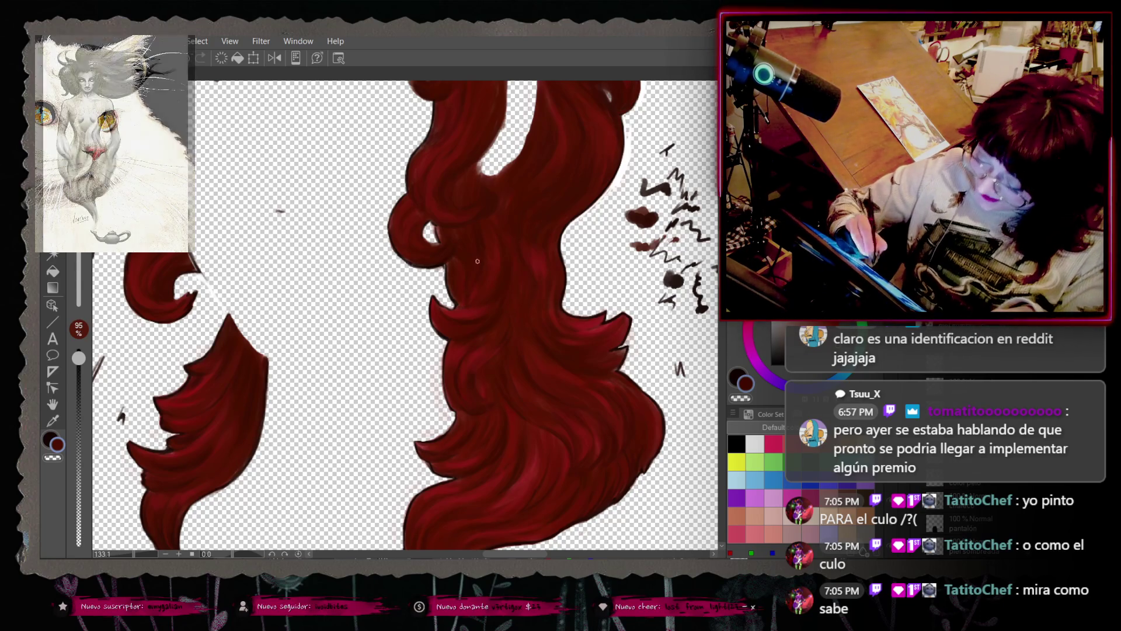
right_click(472, 281)
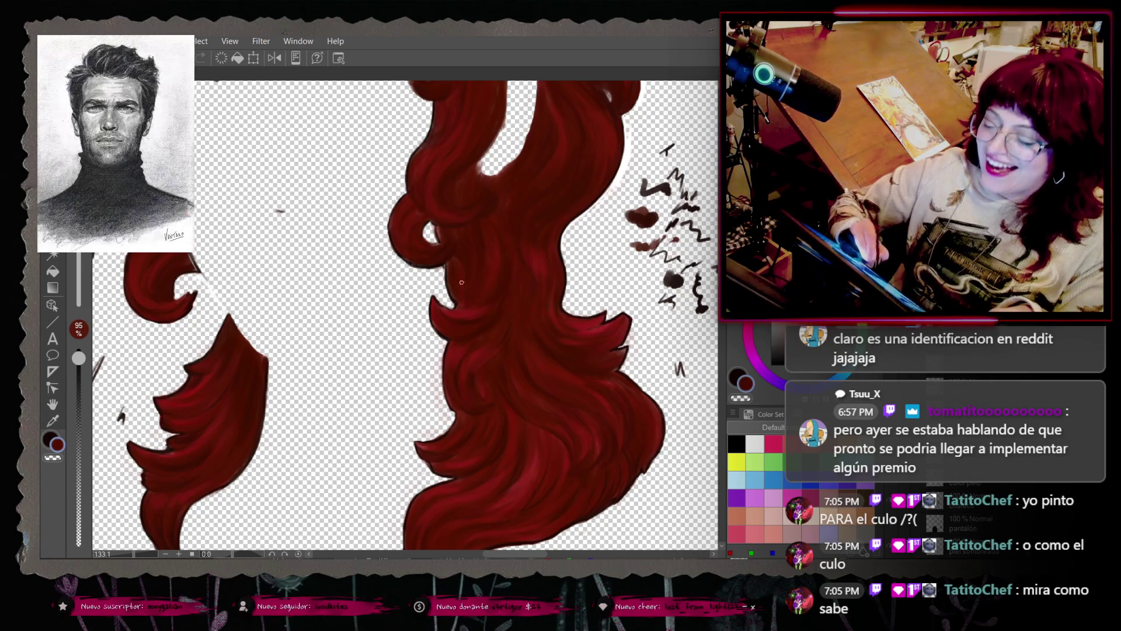
right_click(495, 200)
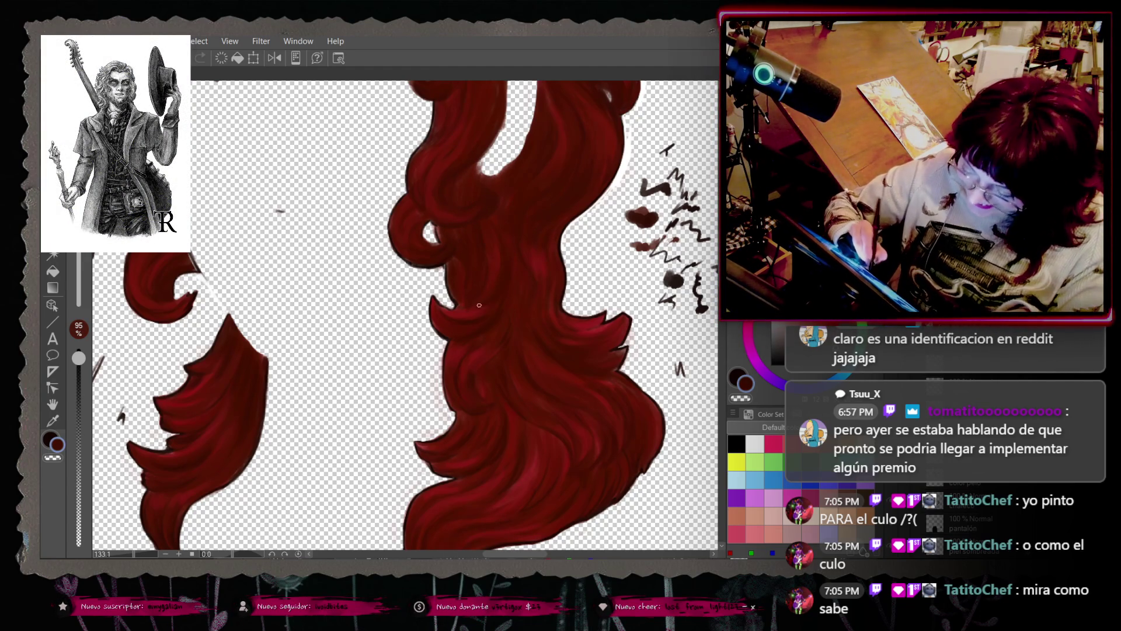
key("ctrl+z")
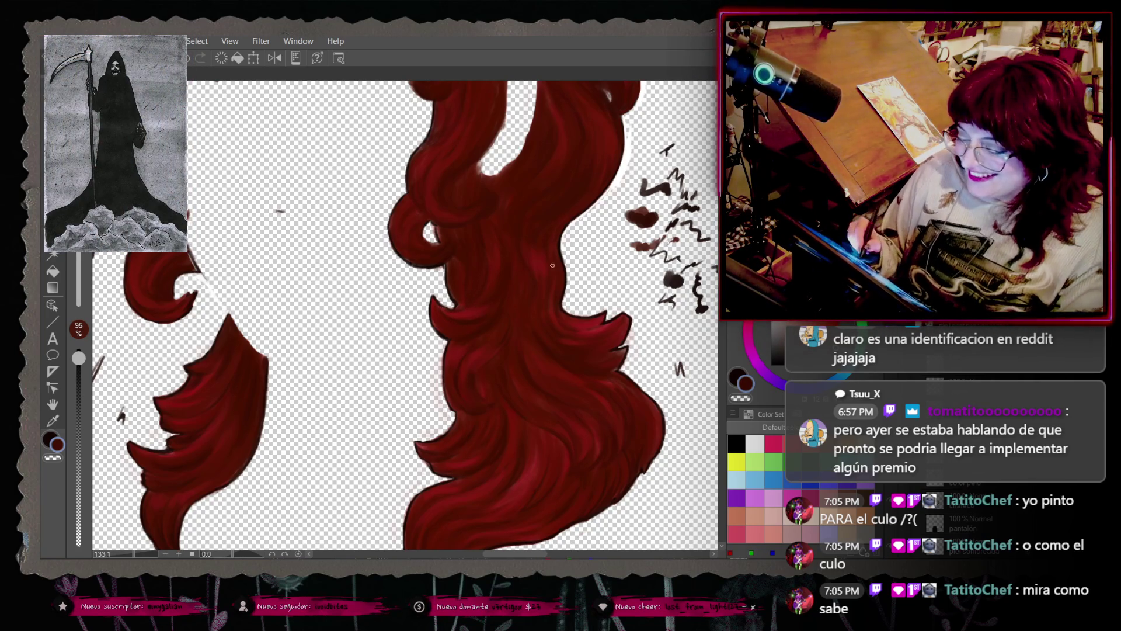
key("ctrl+z")
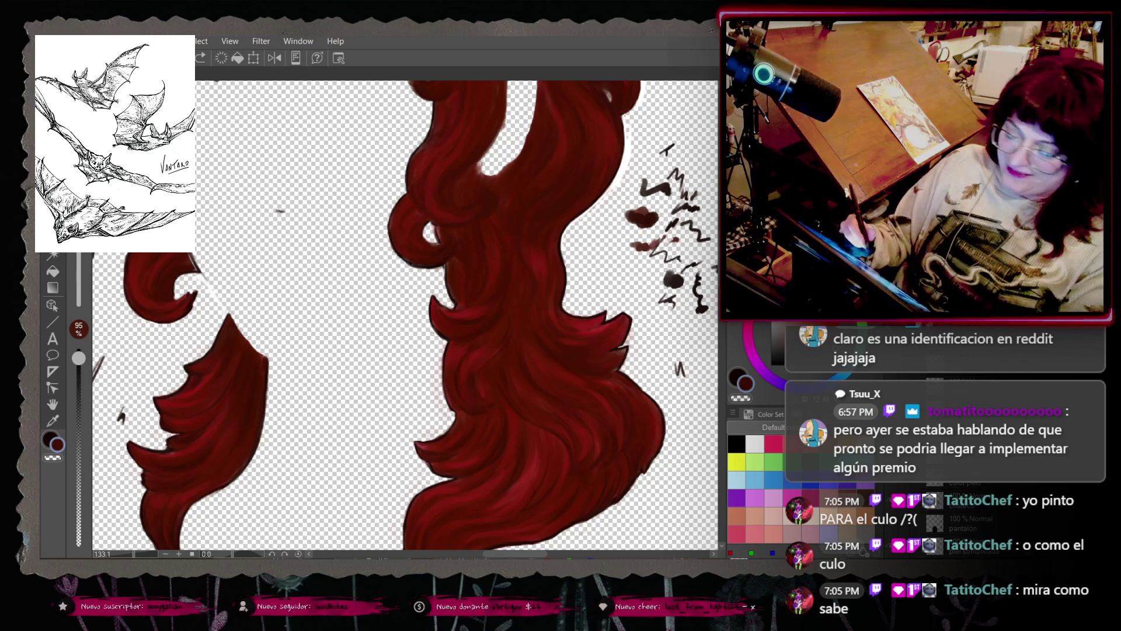
right_click(545, 285)
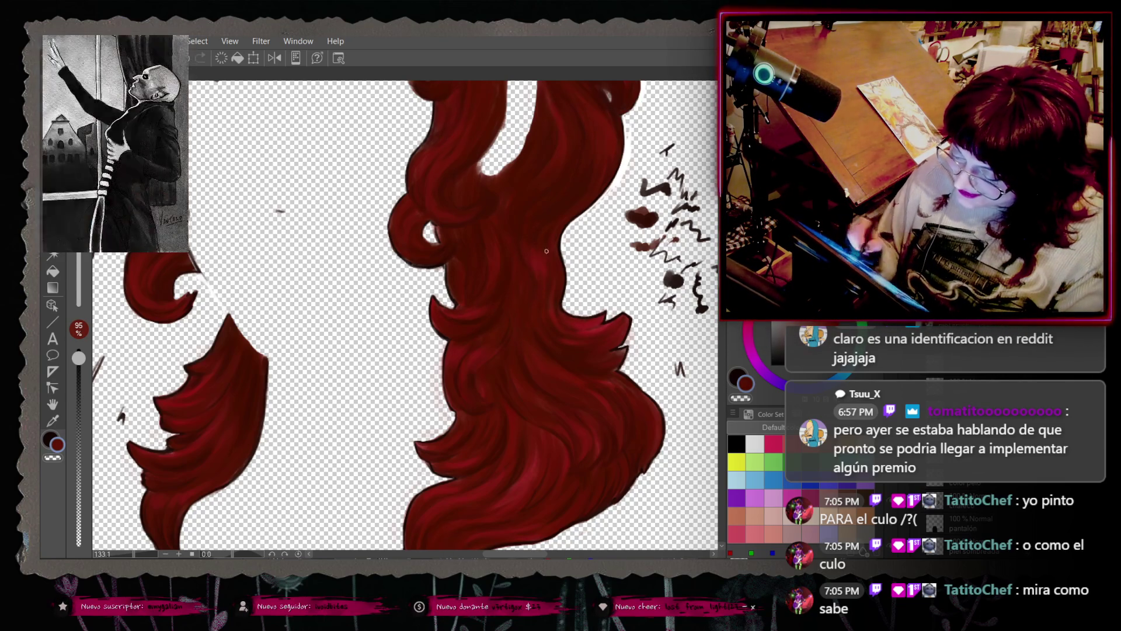
right_click(536, 250)
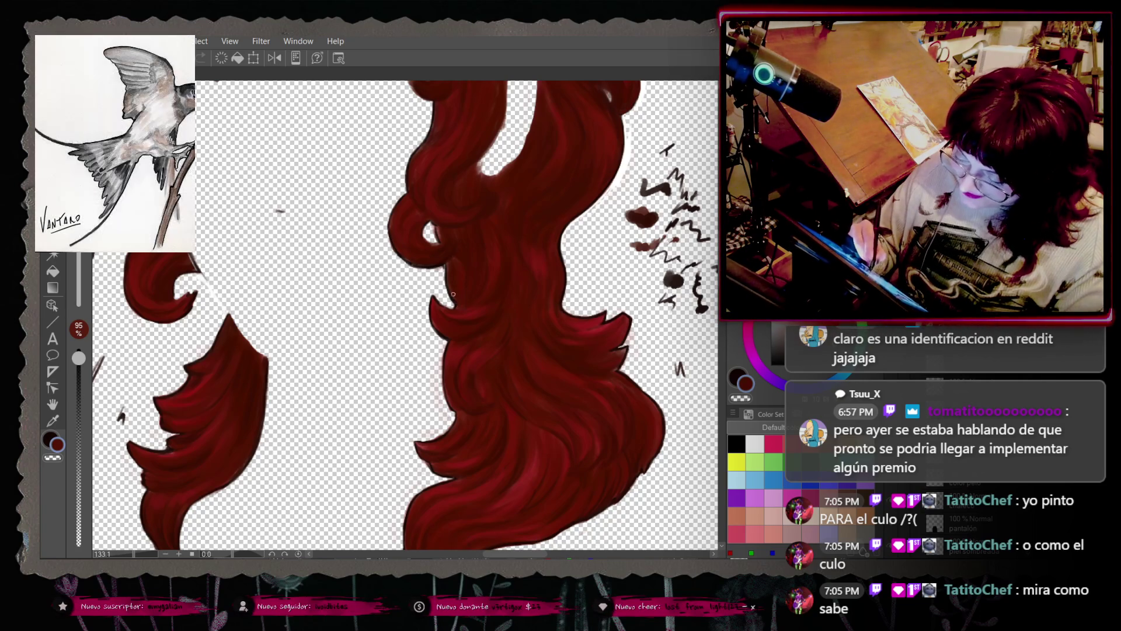
scroll(443, 266, "up", 3)
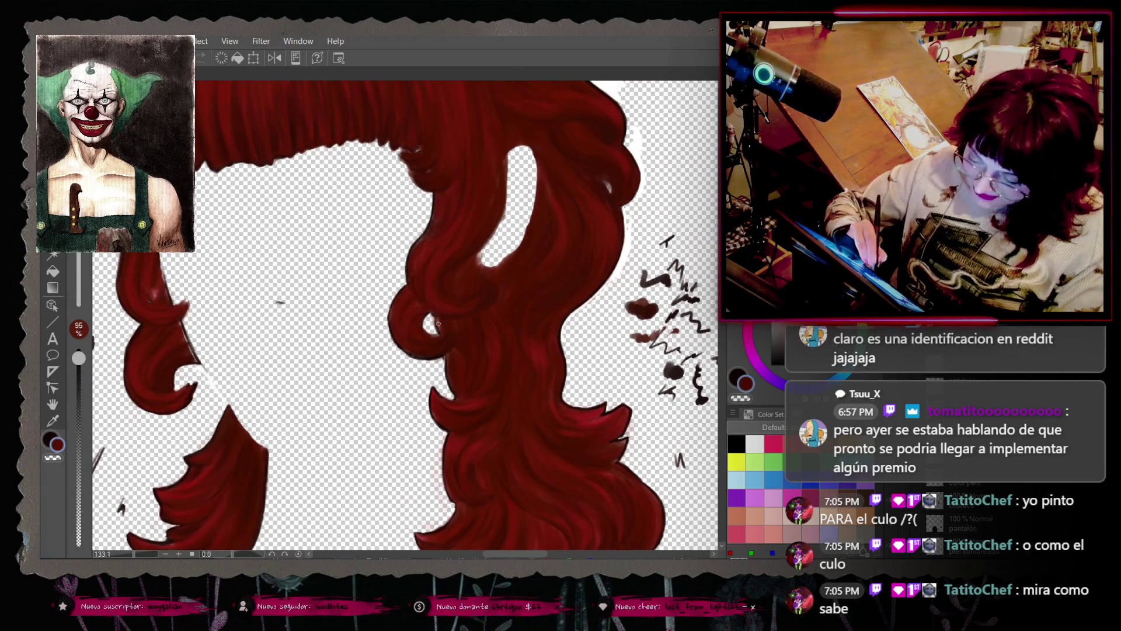
Step: Sample reds from the upper curls and bangs to paint thin strand texture
right_click(426, 314)
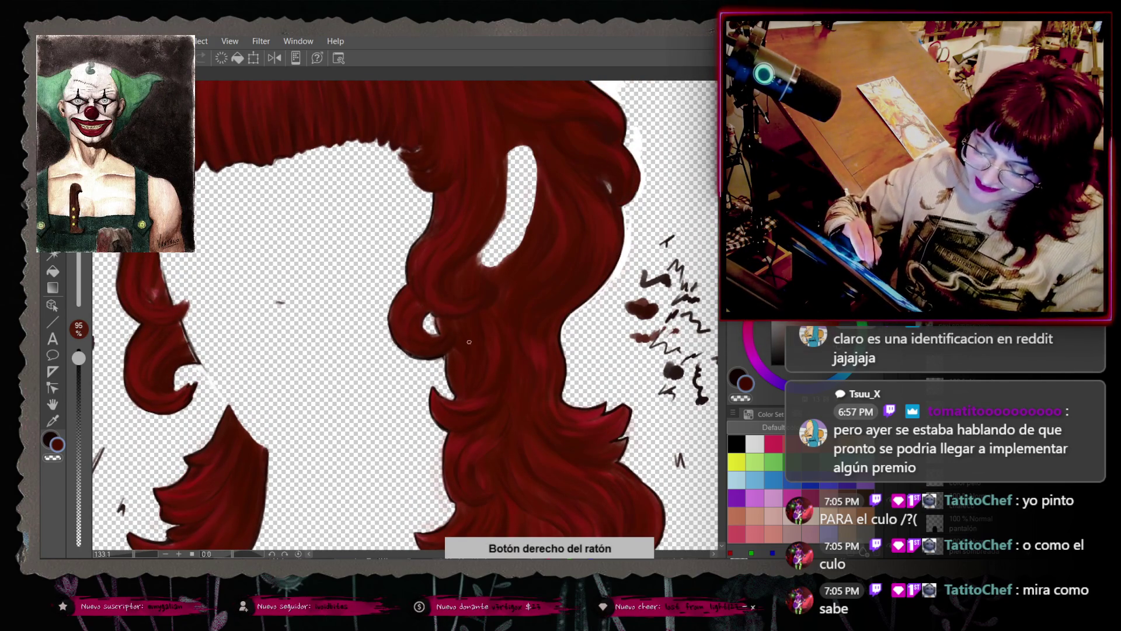
double_click(446, 304)
right_click(453, 310)
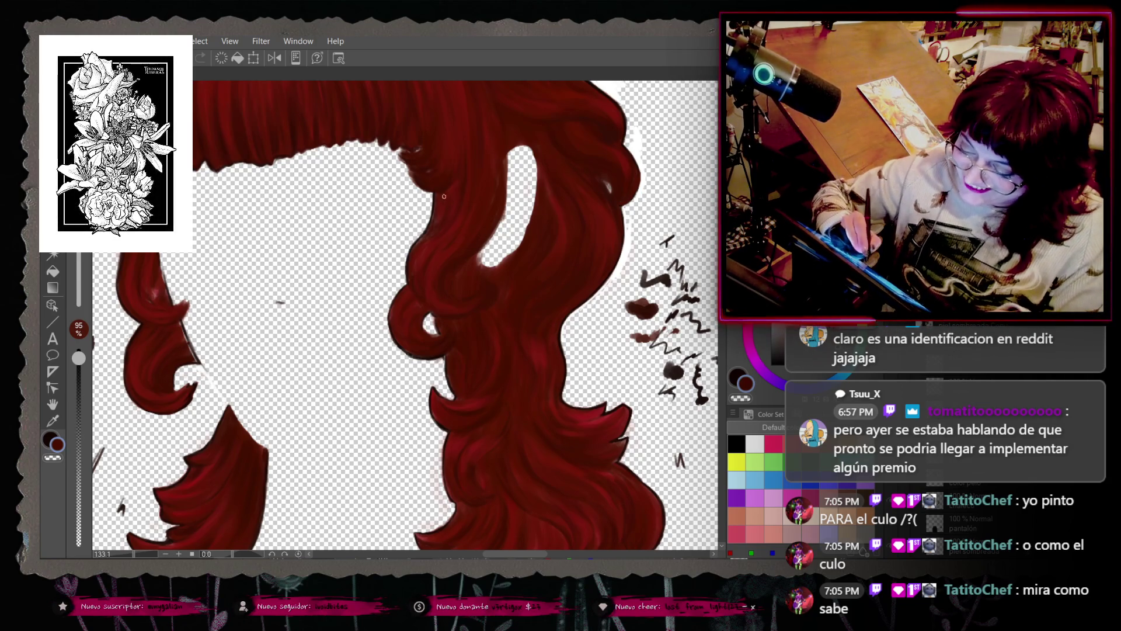
right_click(562, 293)
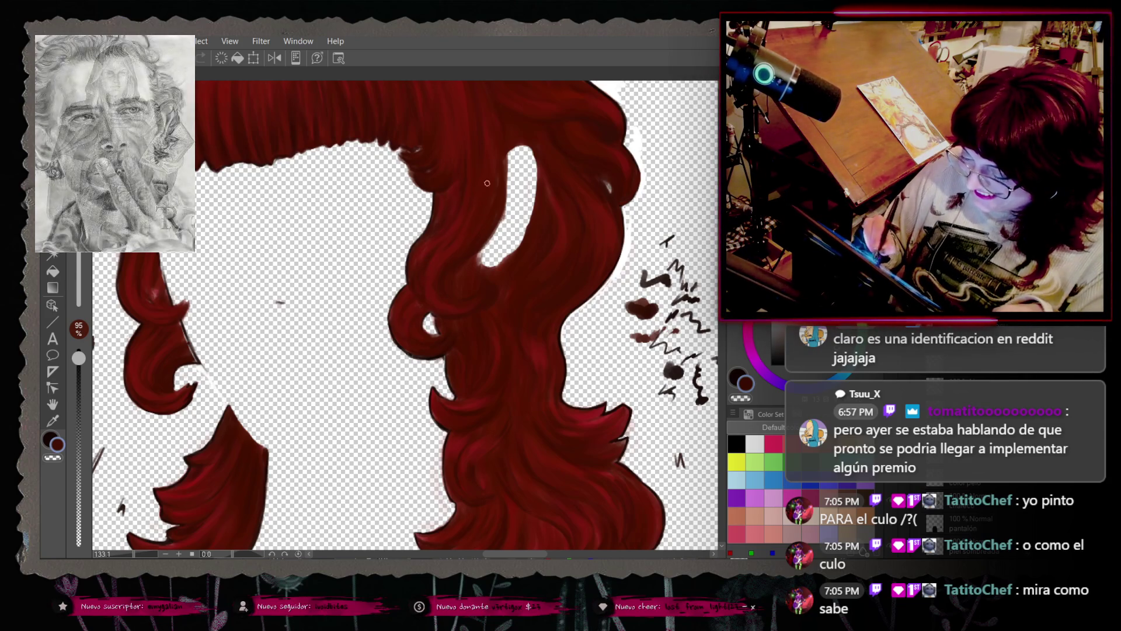
right_click(422, 247)
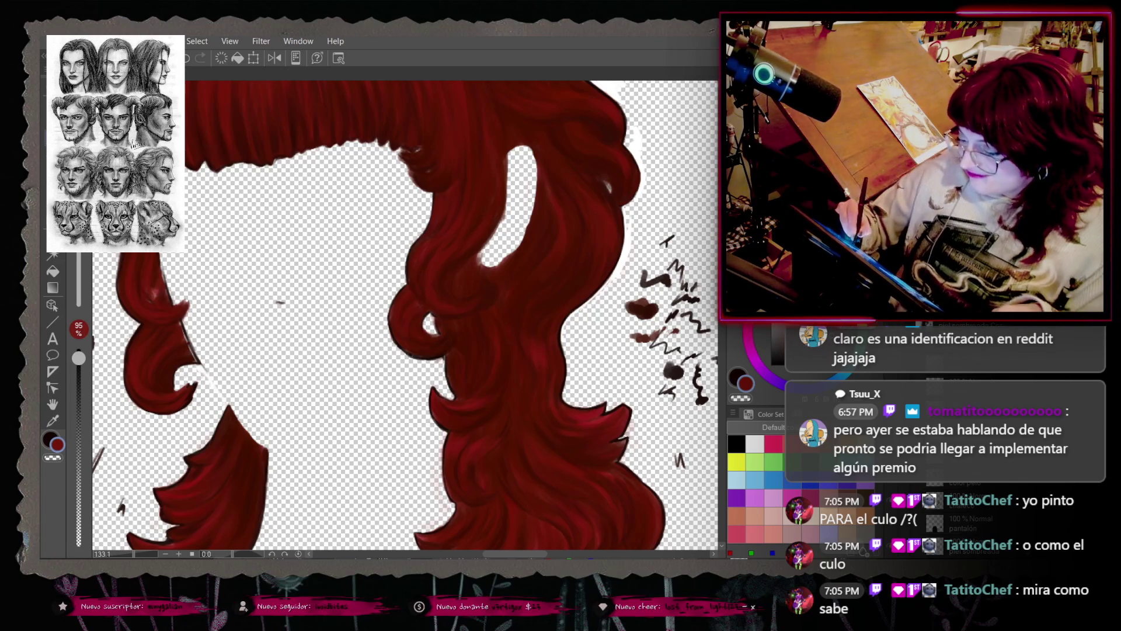
scroll(403, 315, "up", 3)
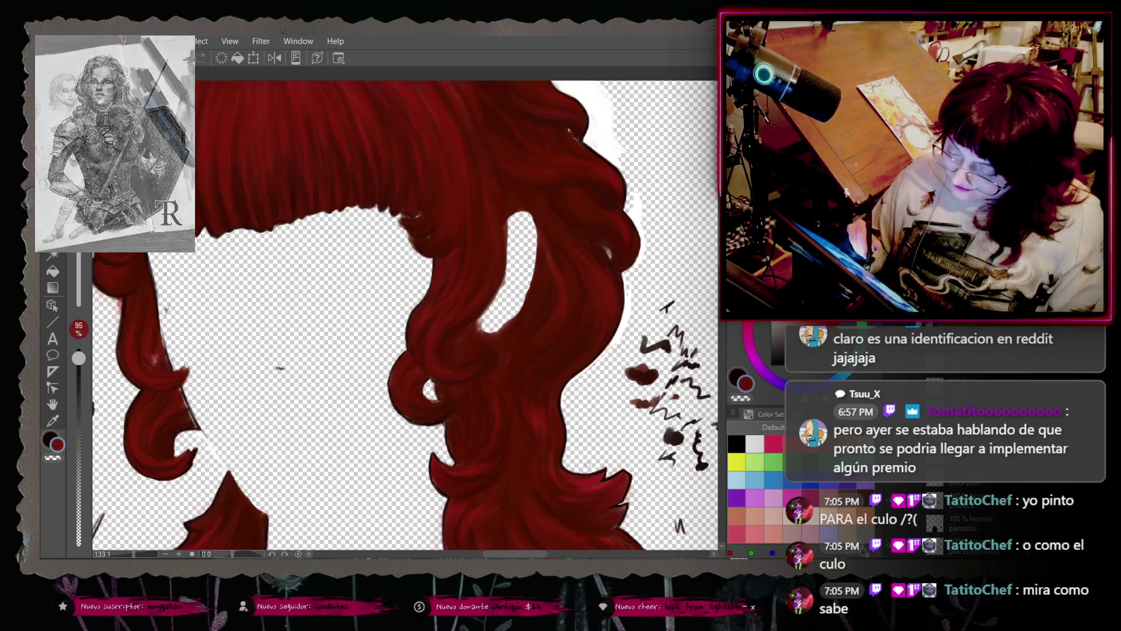
Step: Pick a red from the hair, test a stroke beside the curls, and undo two strokes
right_click(562, 405)
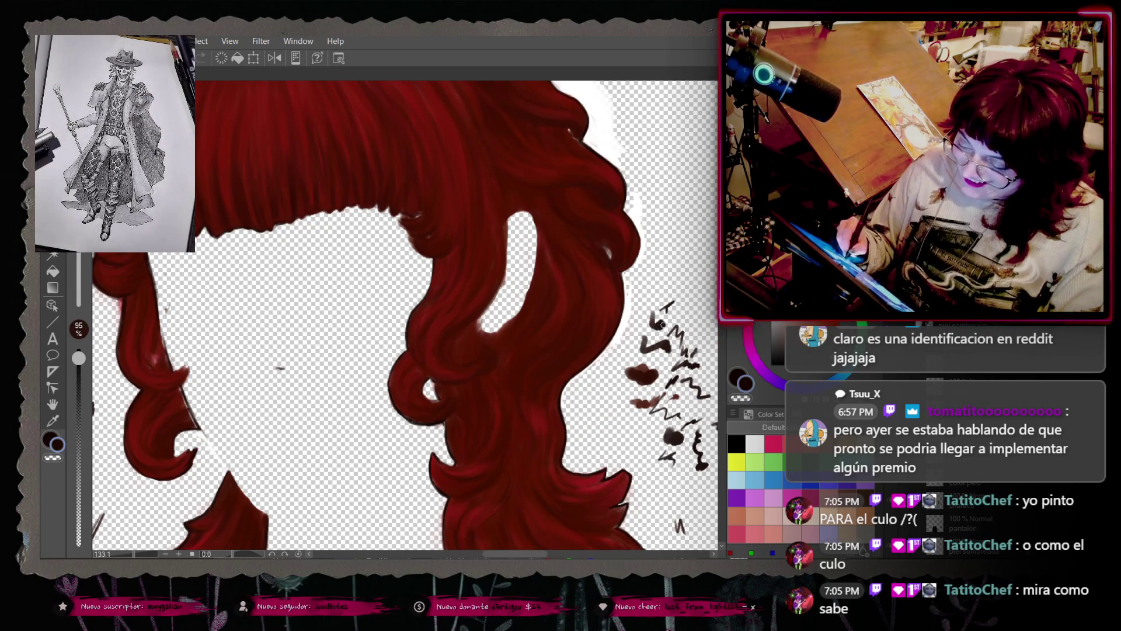
right_click(207, 279)
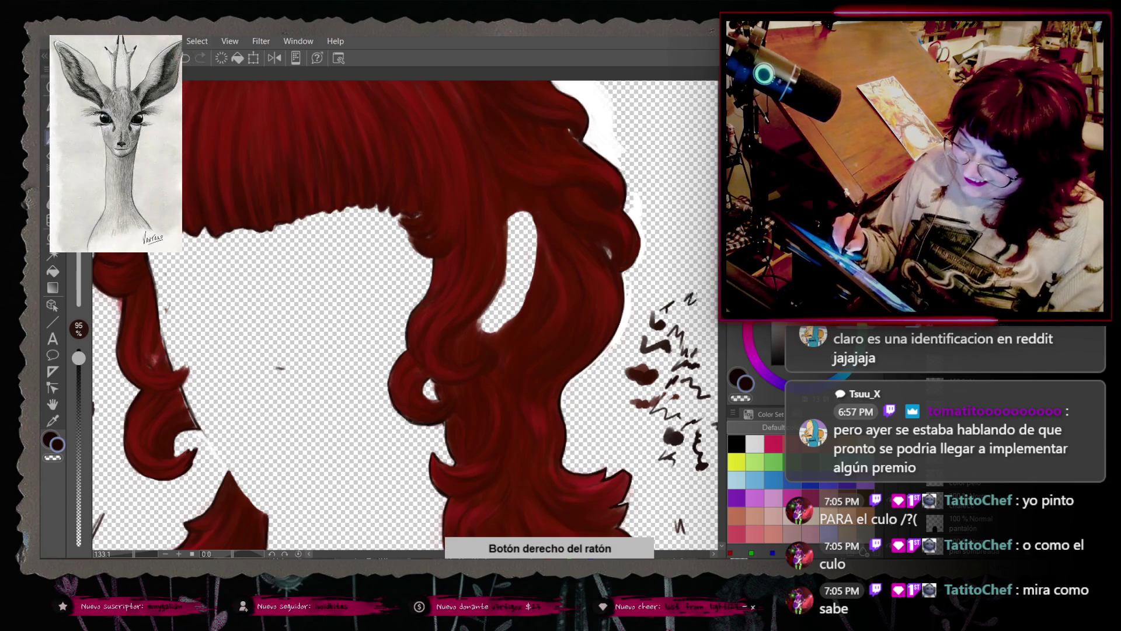
left_click_drag(687, 299, 699, 307)
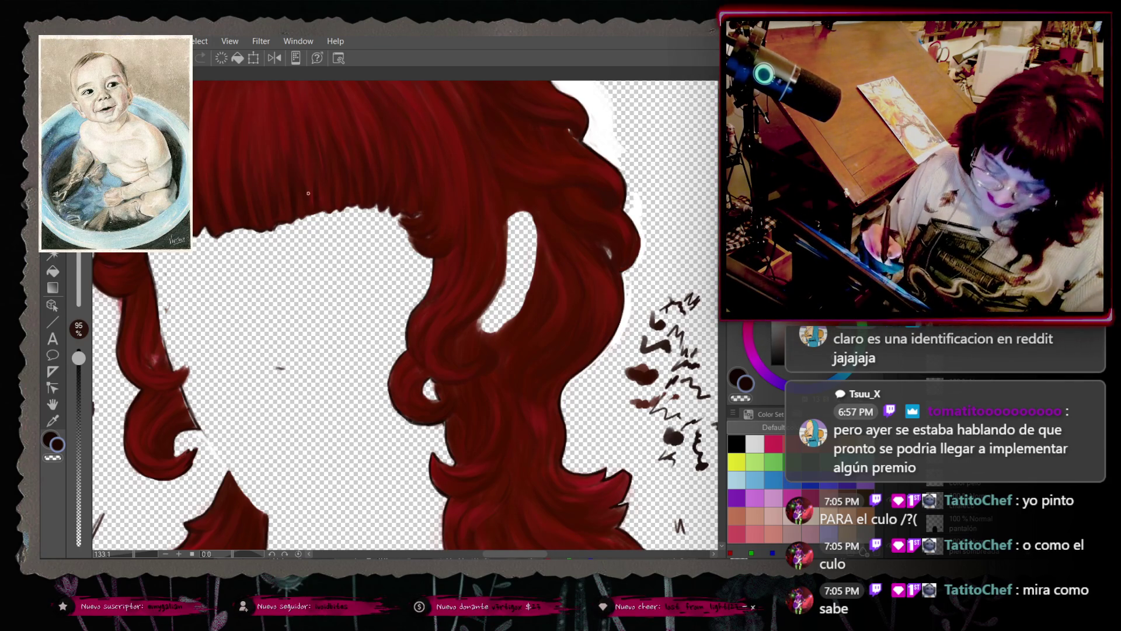
key("ctrl+z")
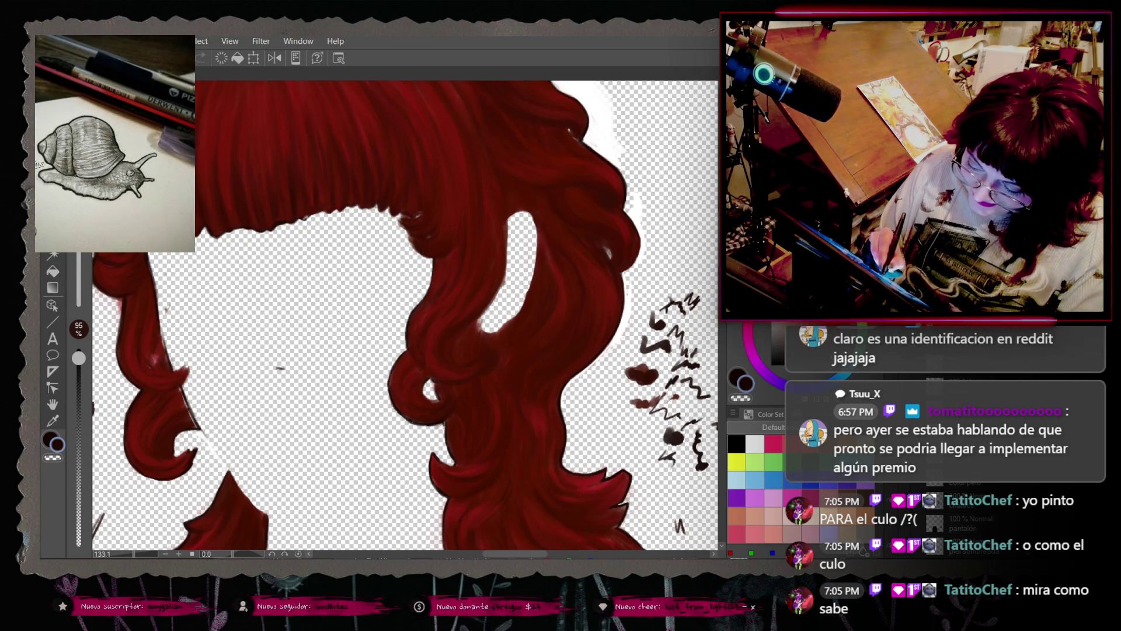
key("ctrl+z")
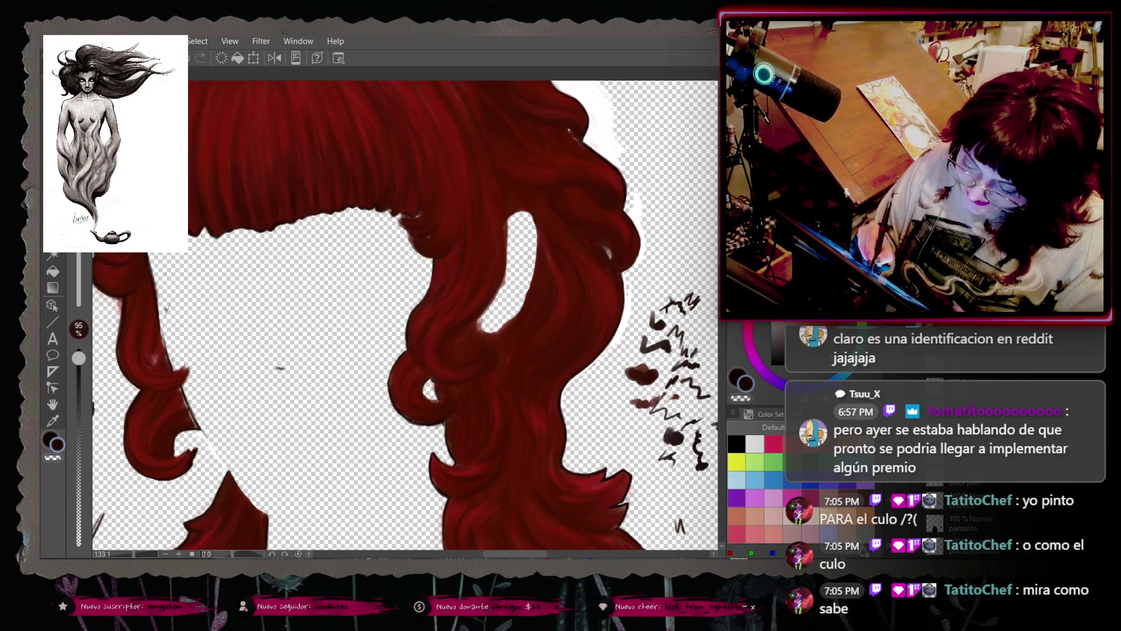
Step: Undo seven more unwanted strokes on the right-side curls
key("ctrl+z")
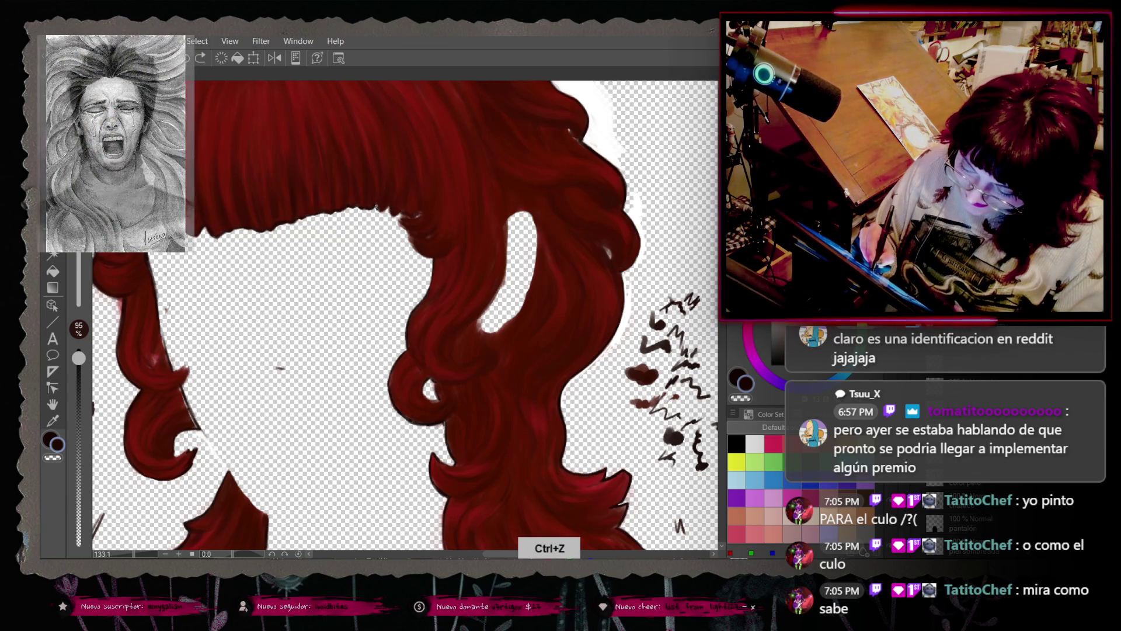
key("ctrl+z")
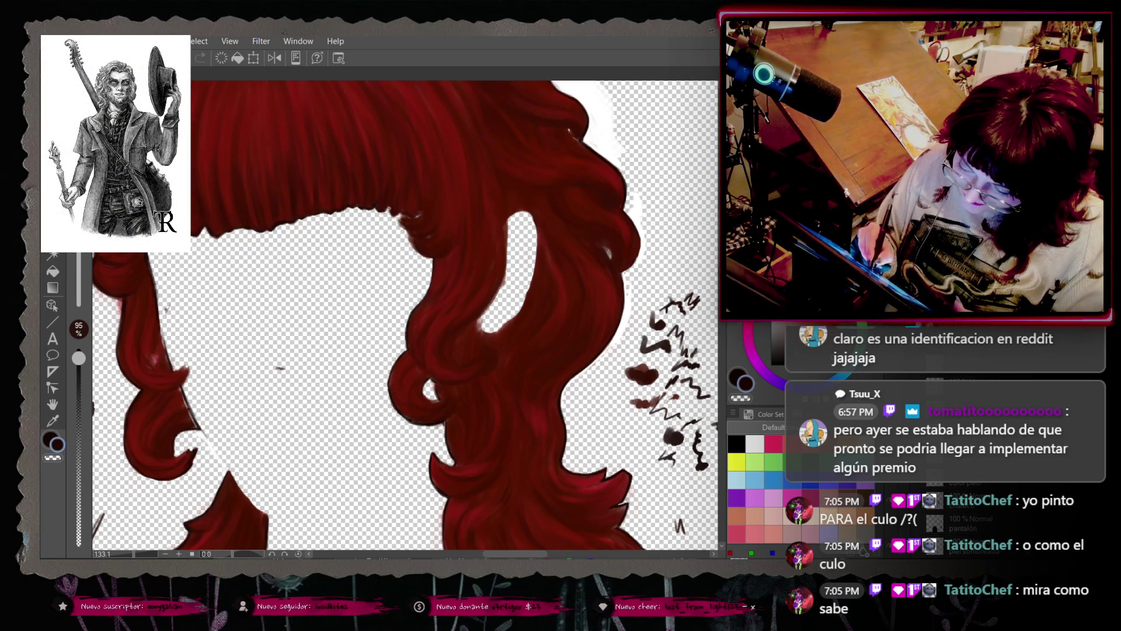
key("ctrl+z")
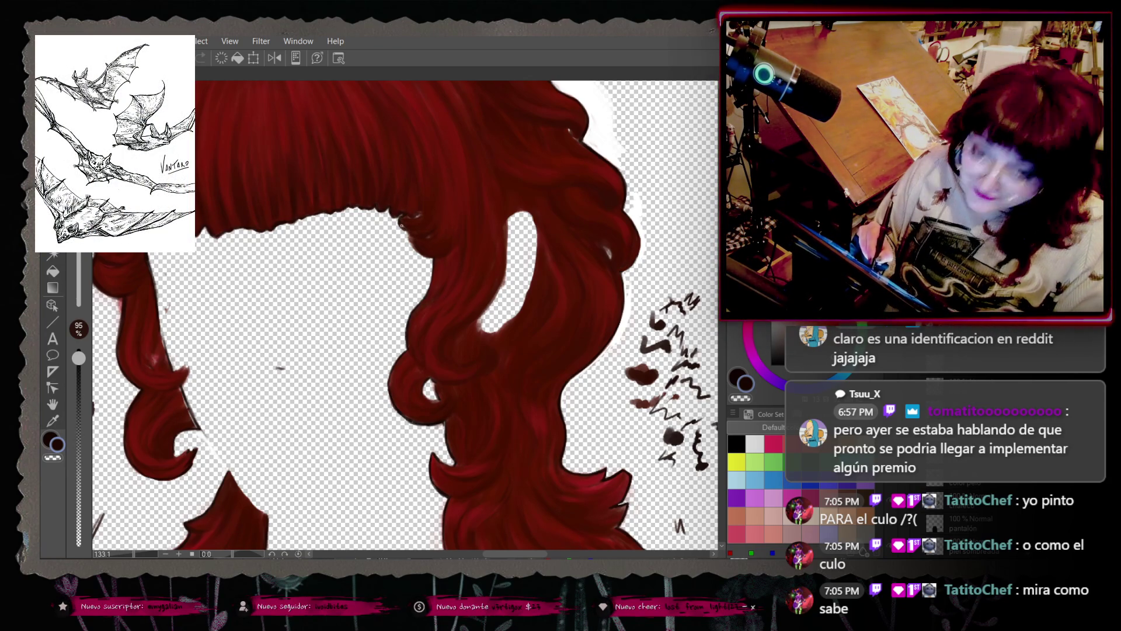
key("ctrl+z")
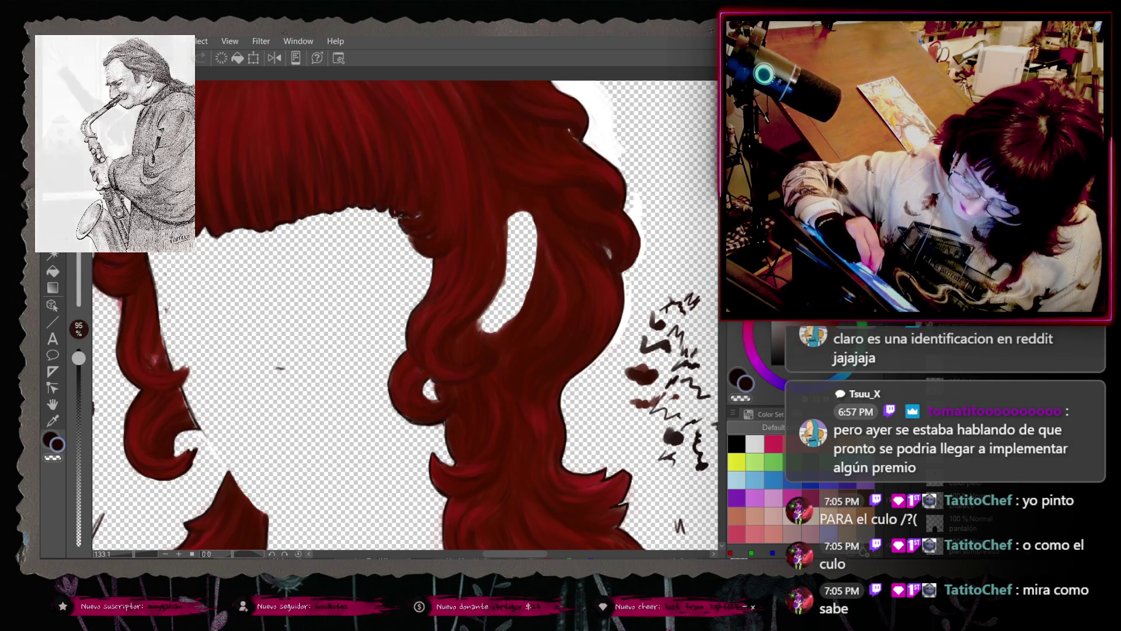
key("ctrl+z")
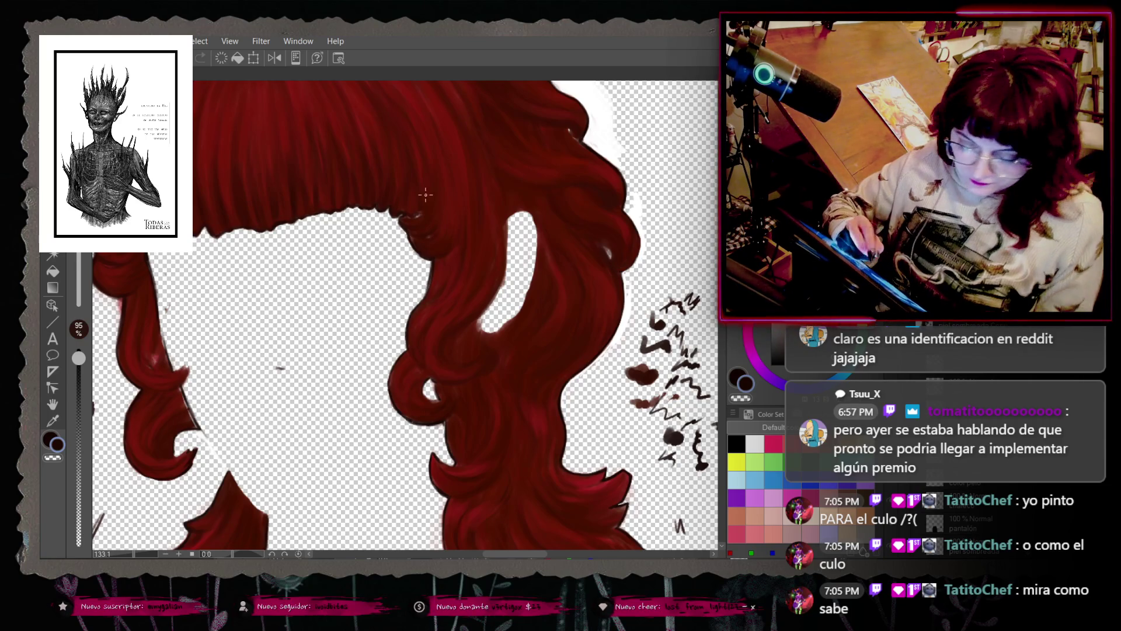
key("ctrl+z")
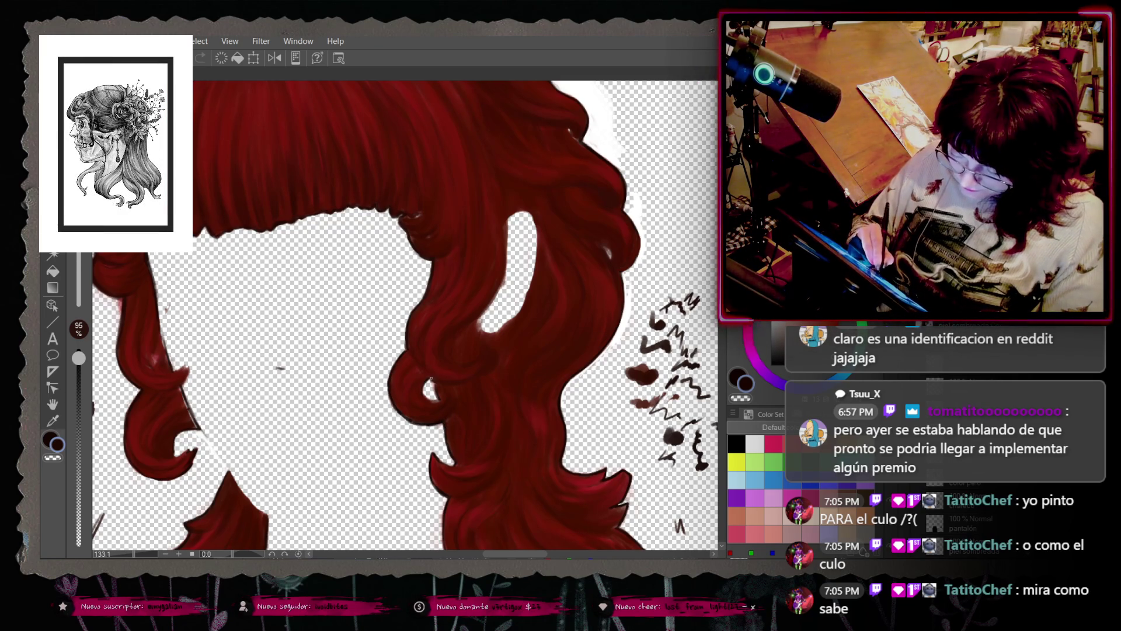
key("ctrl+z")
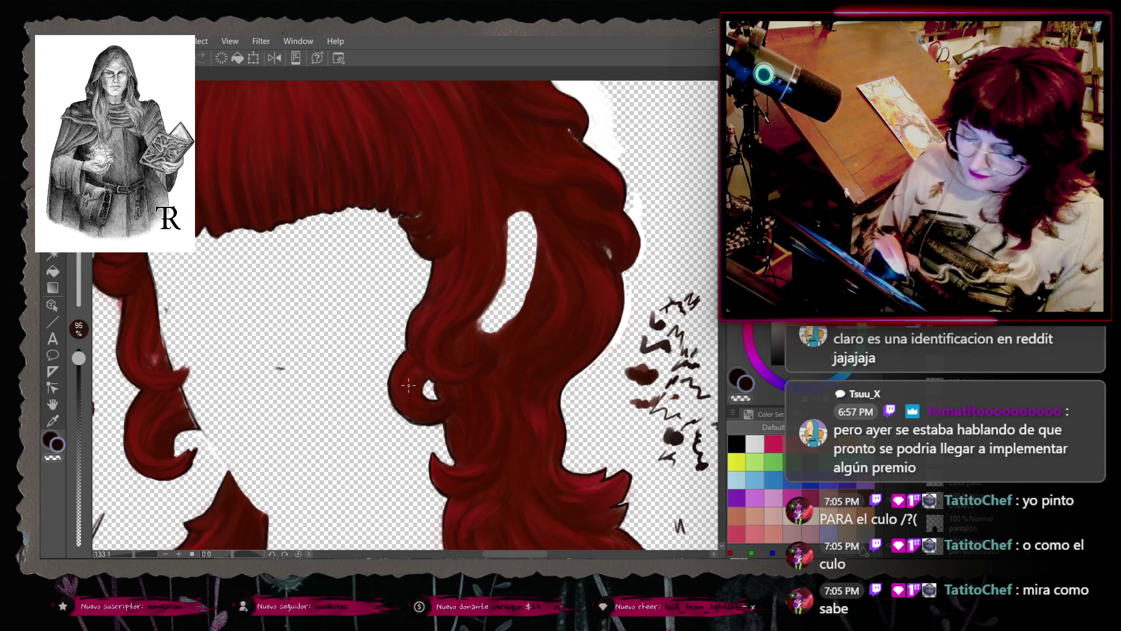
scroll(409, 385, "up", 5)
mouse_move(409, 351)
left_mouse_down()
mouse_move(408, 312)
mouse_move(490, 309)
left_mouse_up()
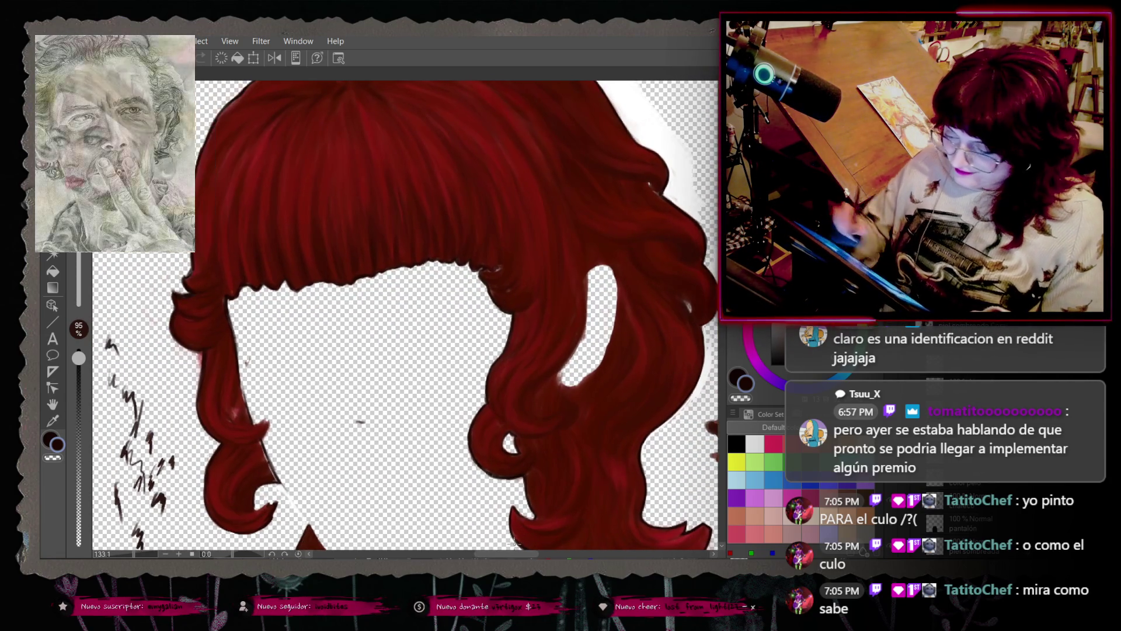
scroll(409, 315, "up", 4)
scroll(409, 315, "down", 4)
scroll(409, 315, "down", 6)
scroll(409, 315, "up", 2)
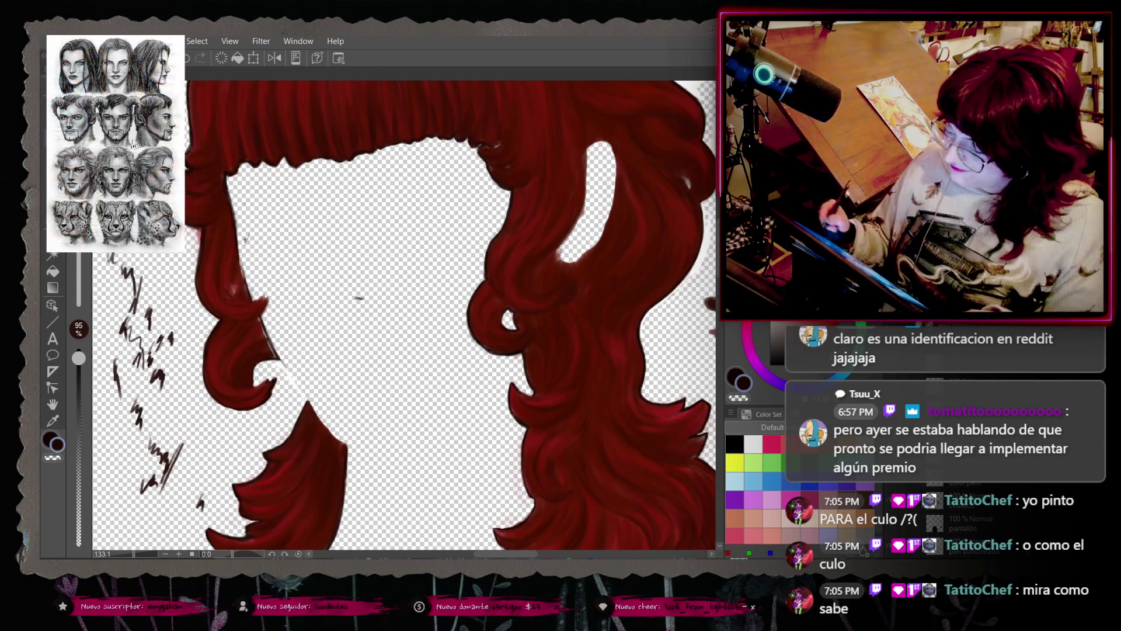
key("ctrl+z")
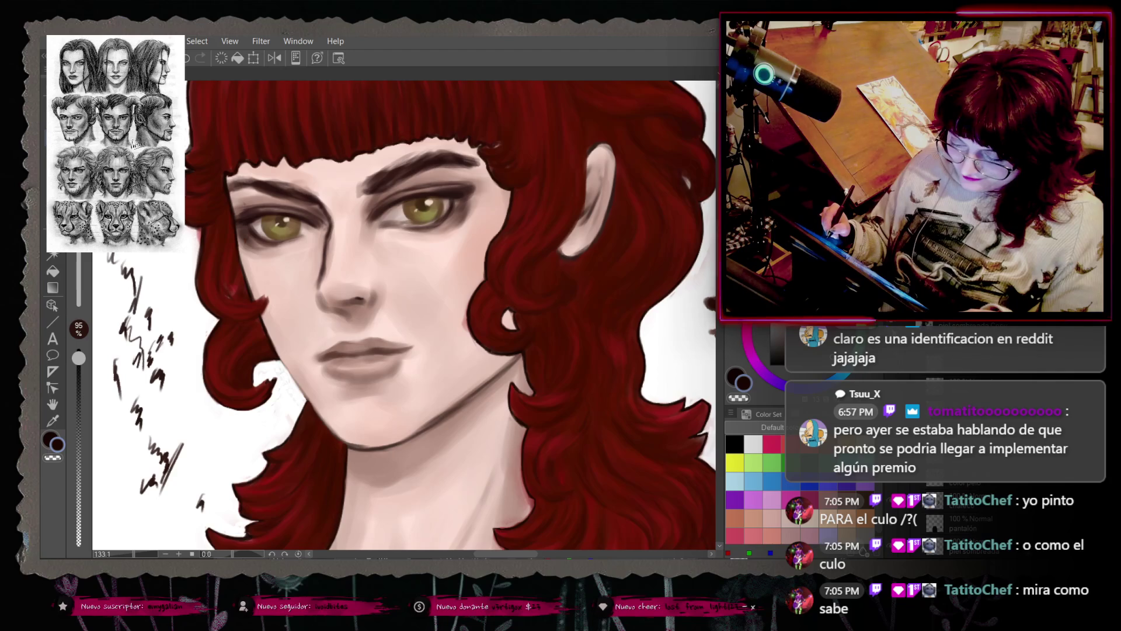
key("ctrl+y")
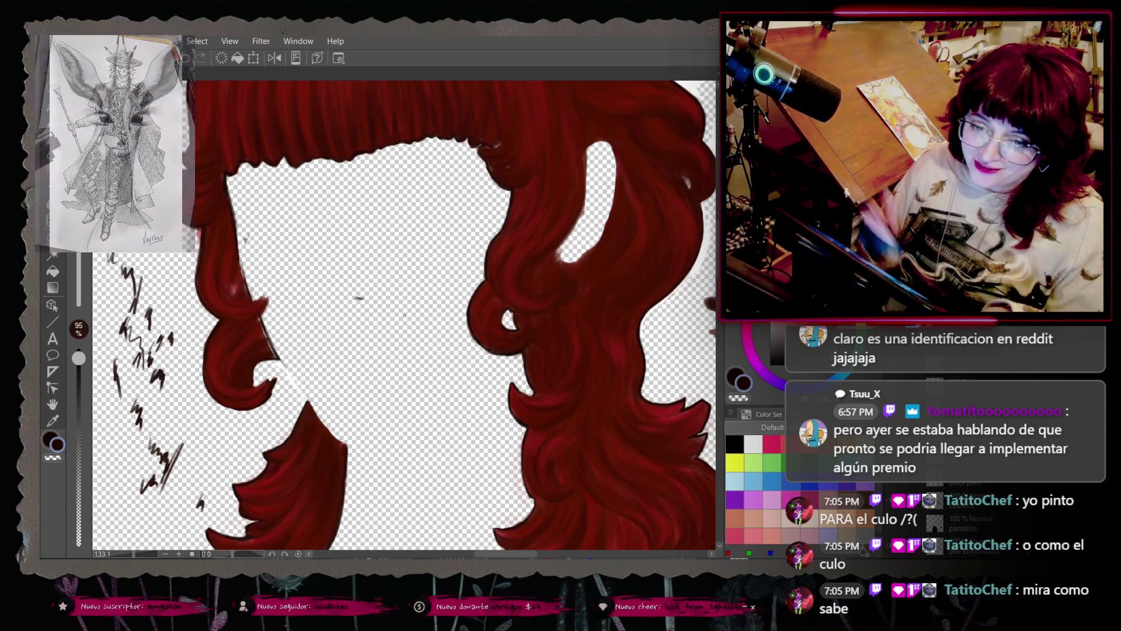
Step: Sample dark reds from the left curls, switching brush opacity between 100% and 95%
right_click(251, 341)
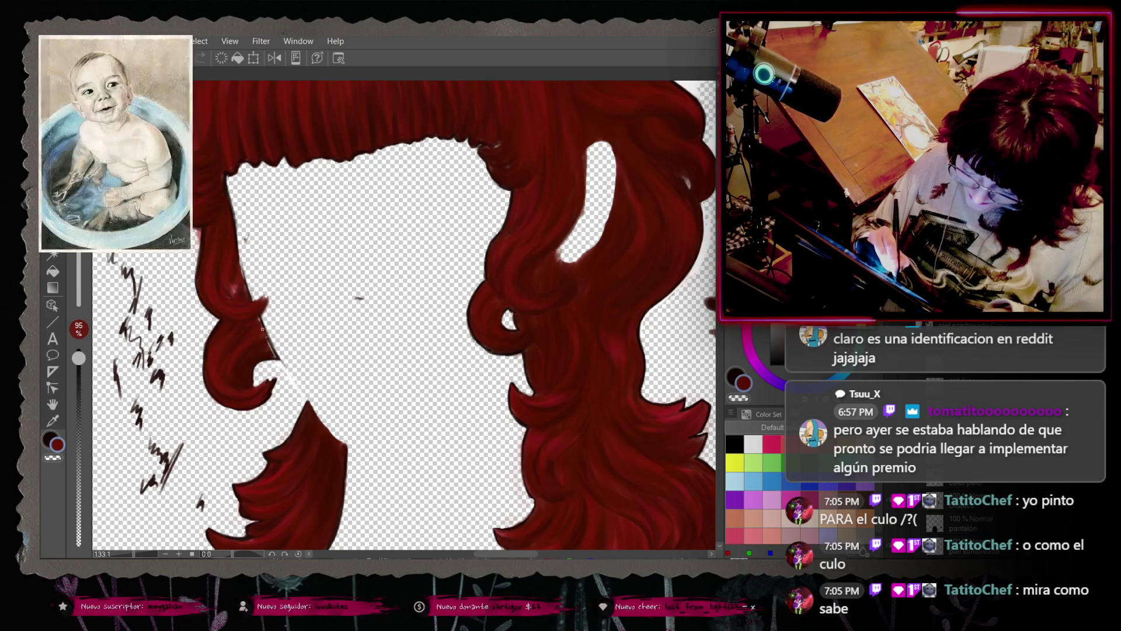
right_click(261, 327)
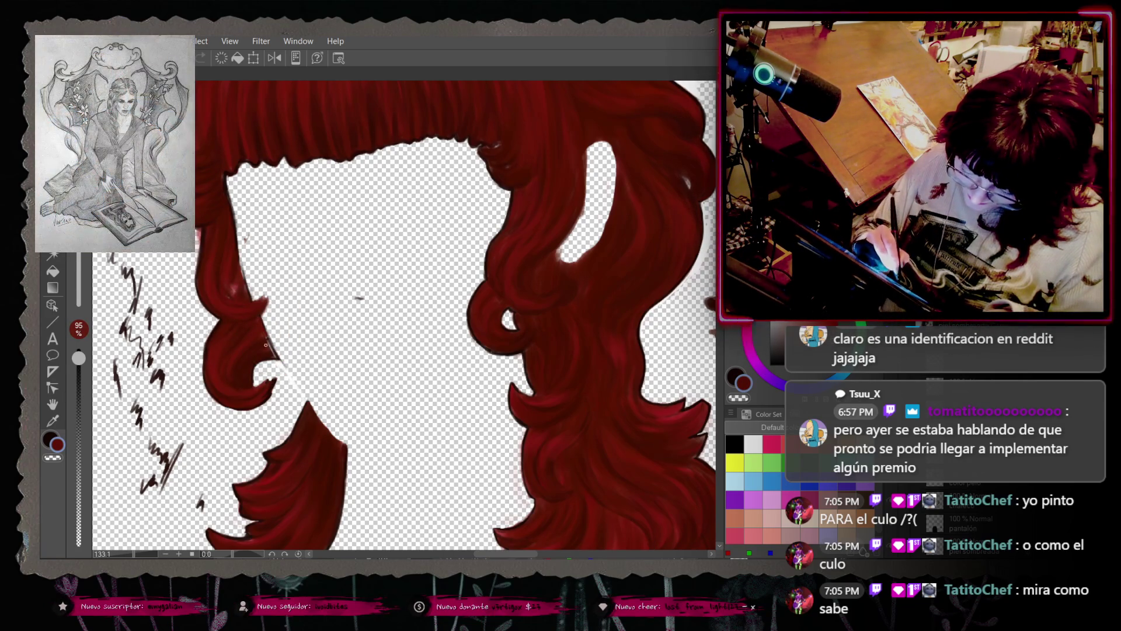
right_click(268, 347)
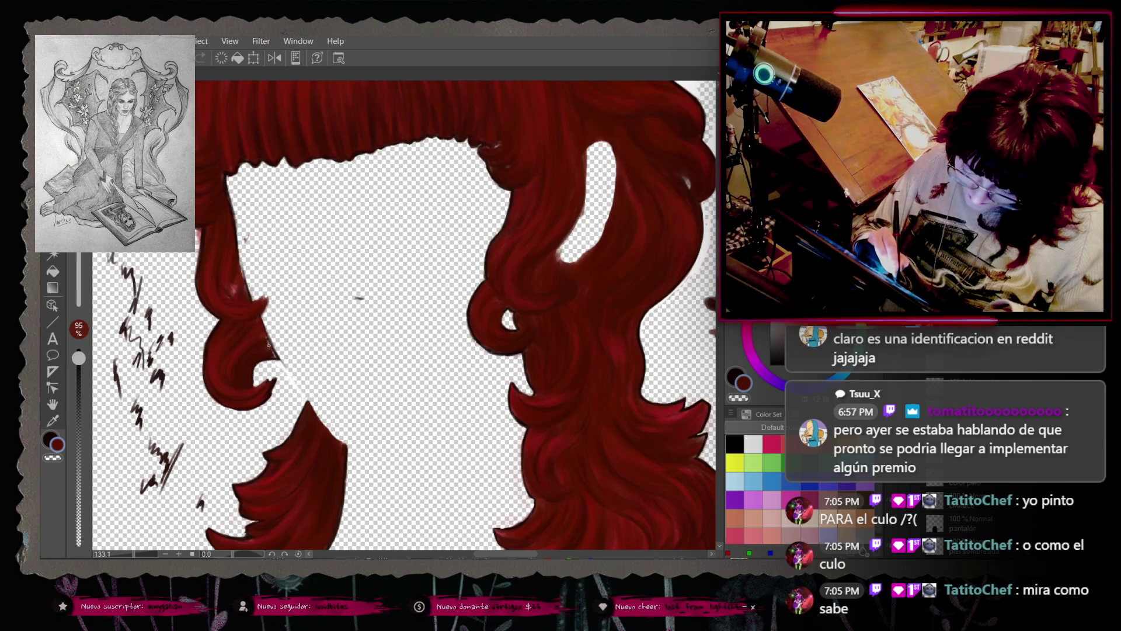
right_click(270, 345)
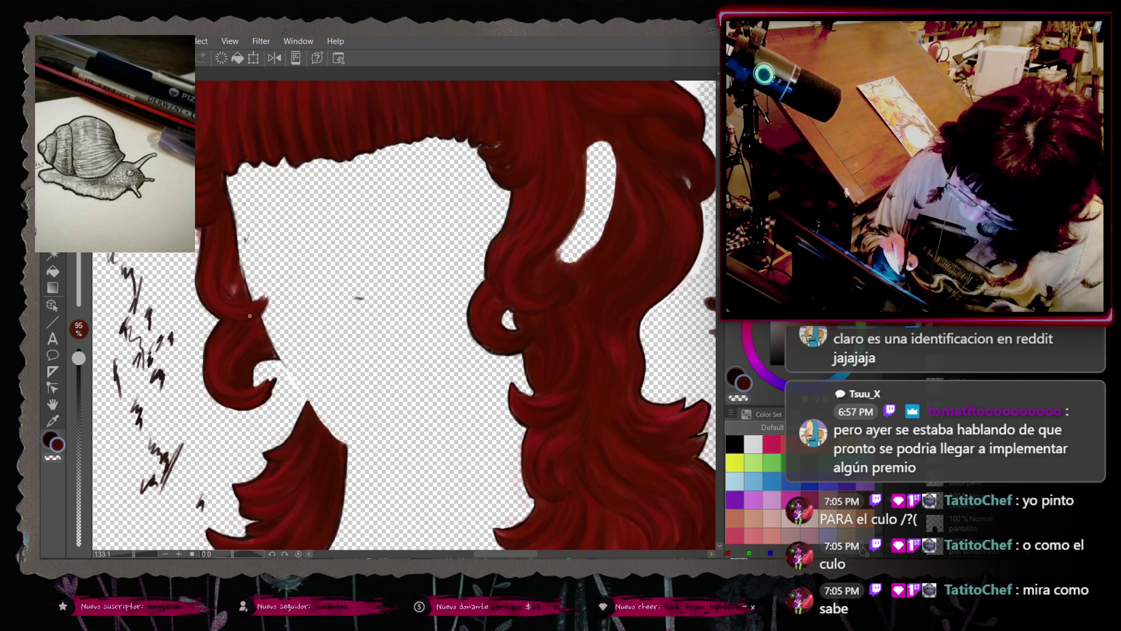
right_click(251, 344)
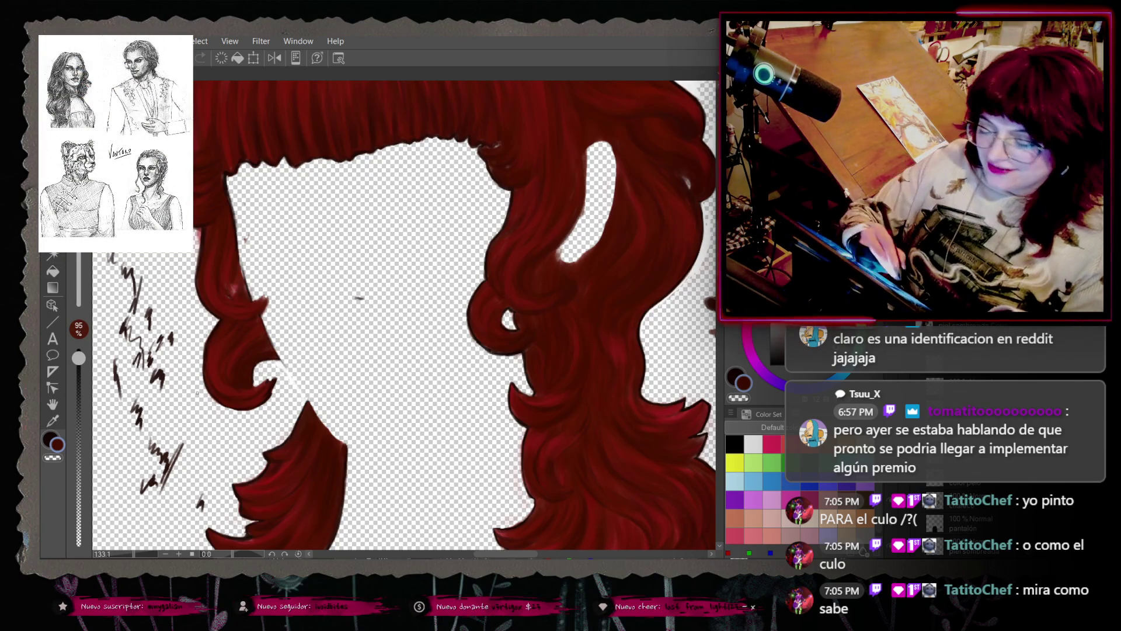
right_click(232, 257)
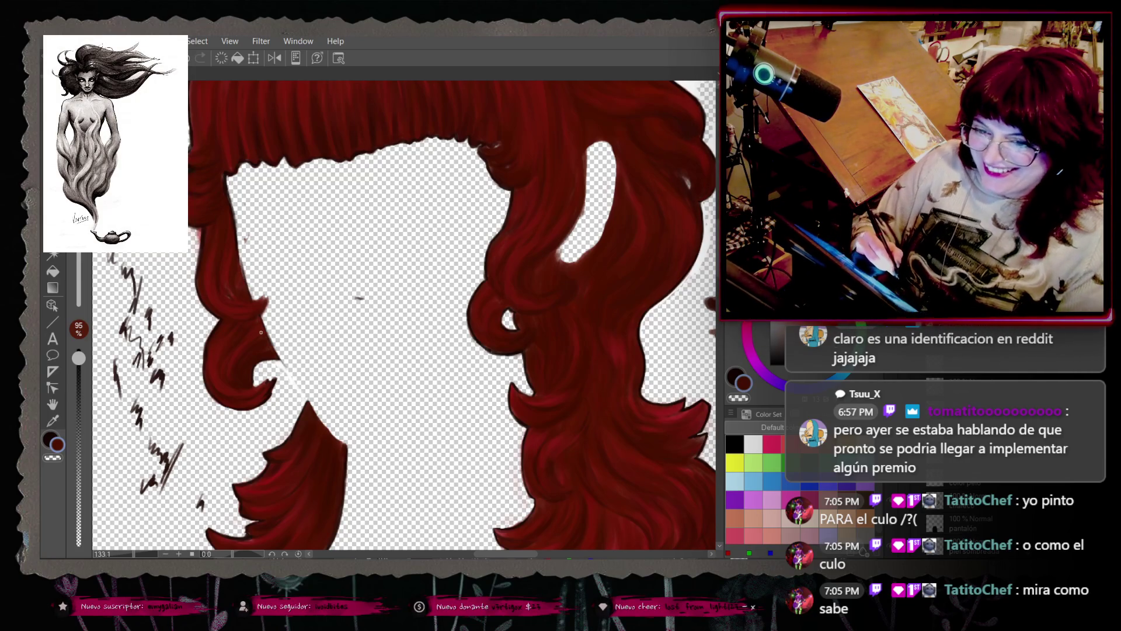
left_click_drag(78, 357, 78, 349)
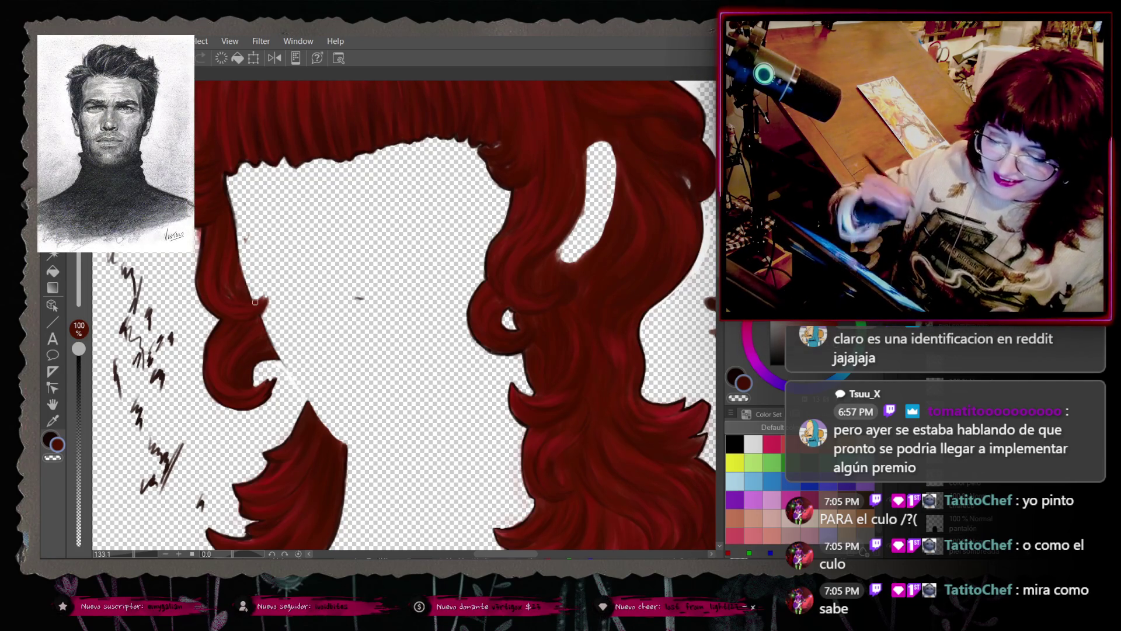
left_click_drag(78, 349, 78, 357)
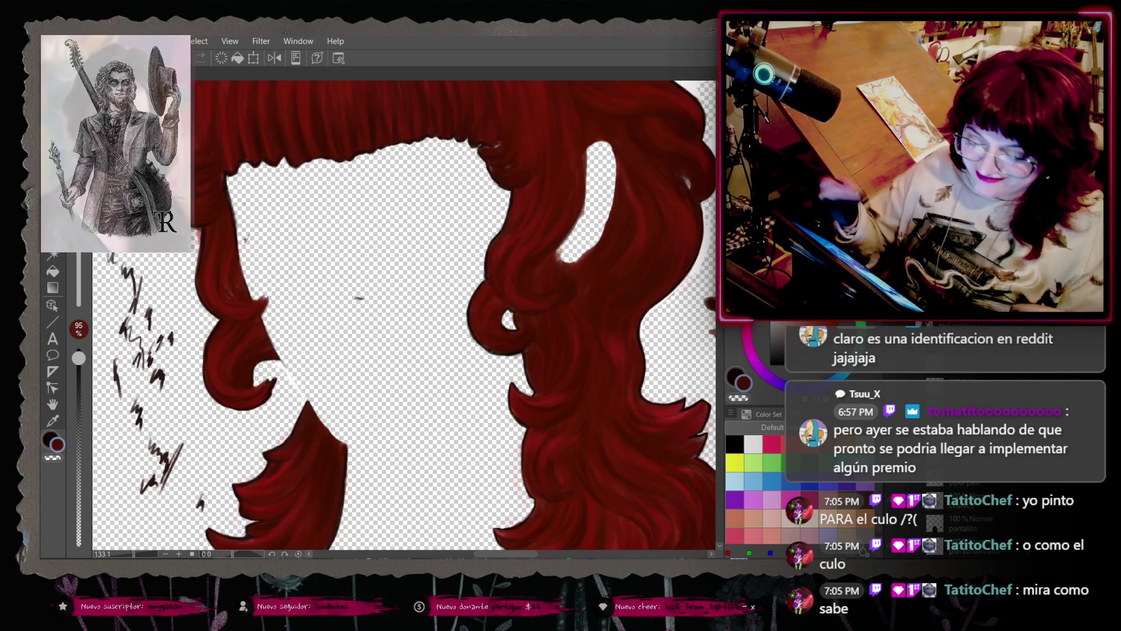
right_click(223, 275)
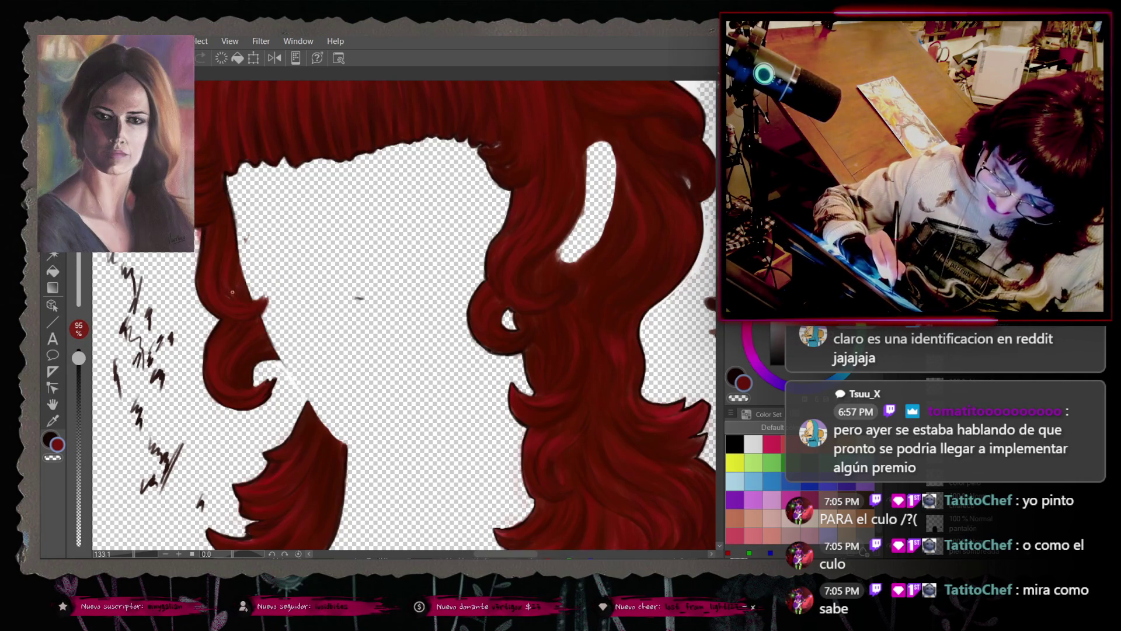
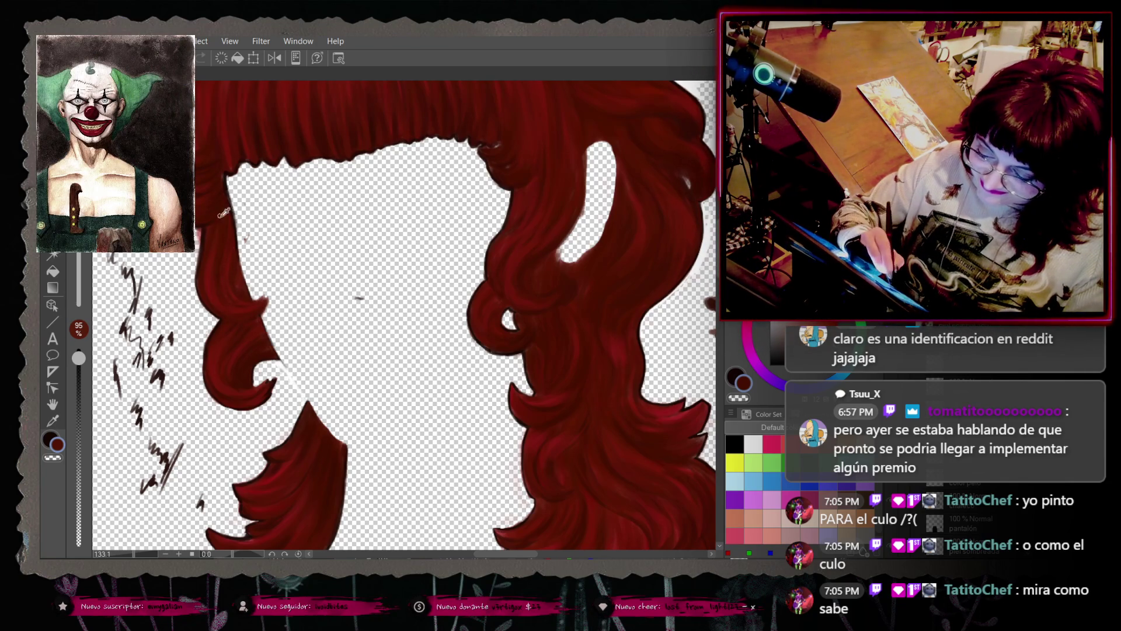
Step: Raise the brush setting to 100 and zoom out to 66.7% to show the whole red hair layer
right_click(226, 220)
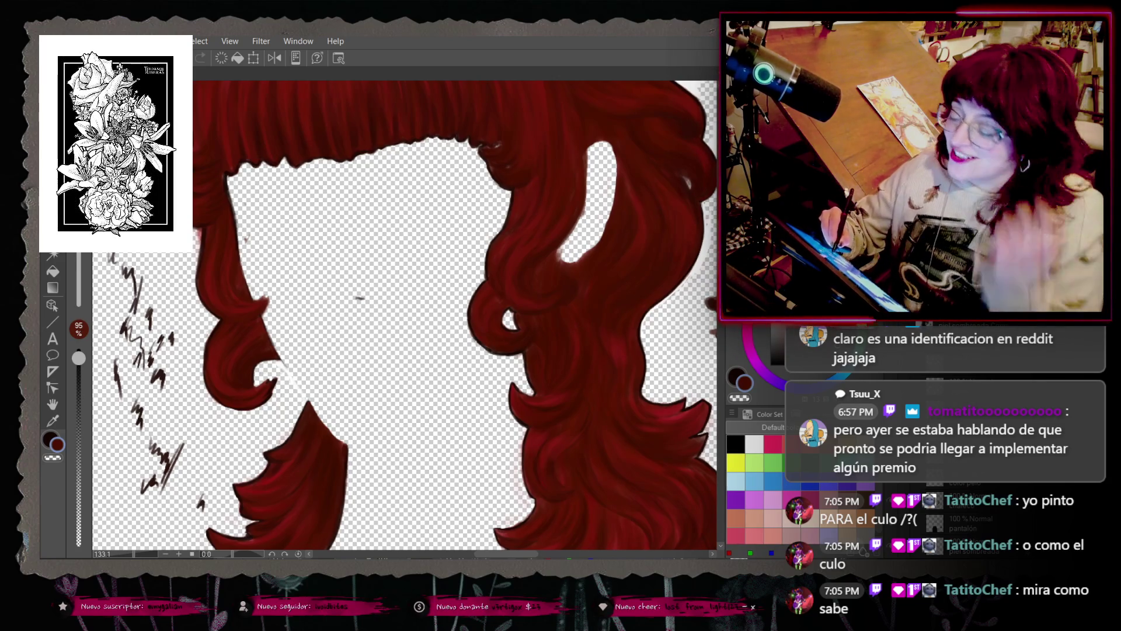
scroll(402, 315, "up", 2)
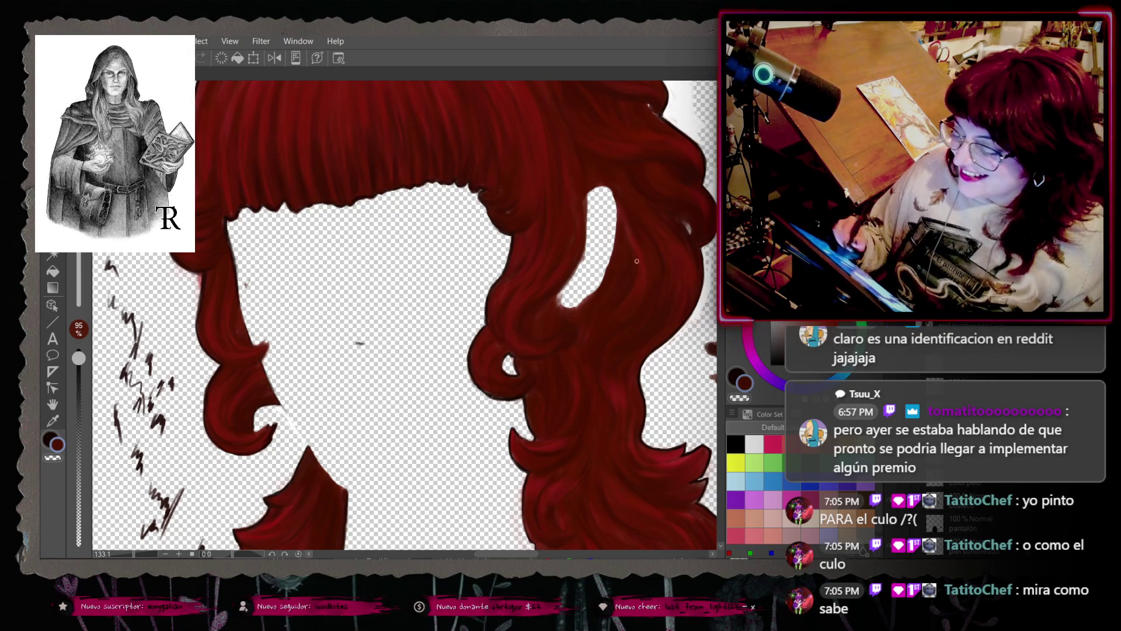
right_click(635, 284)
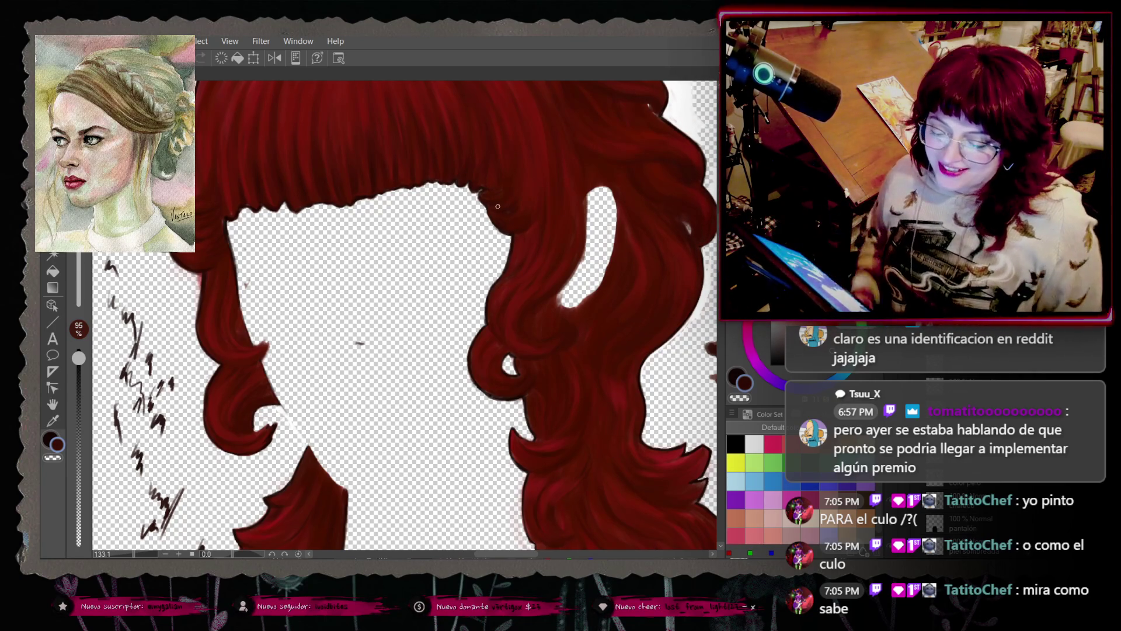
key("bracketright")
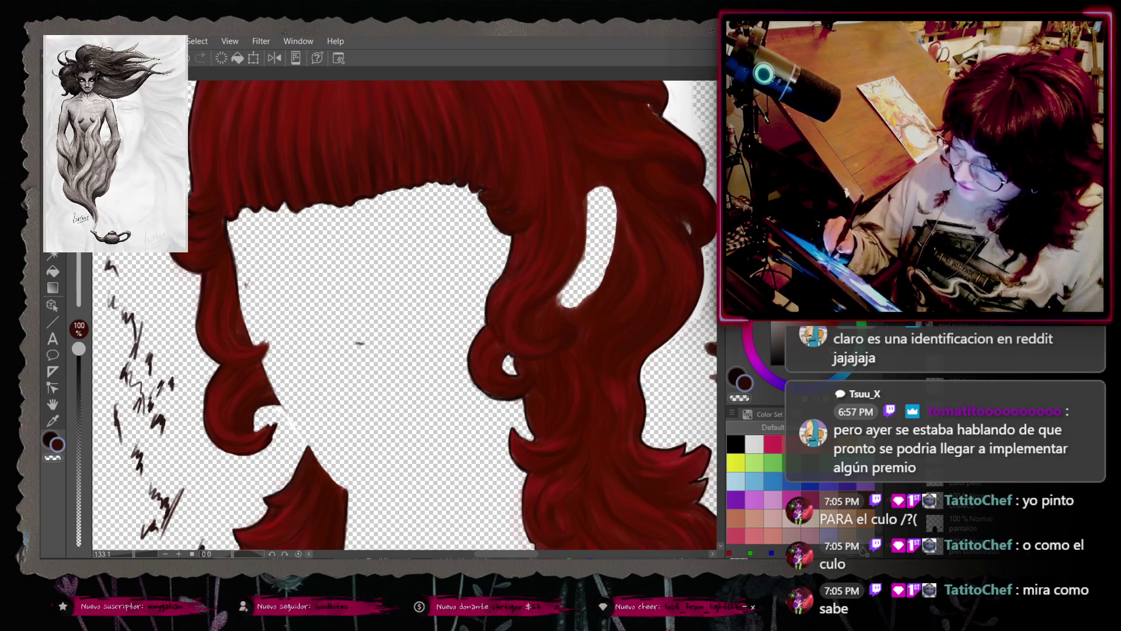
scroll(702, 238, "up", 2)
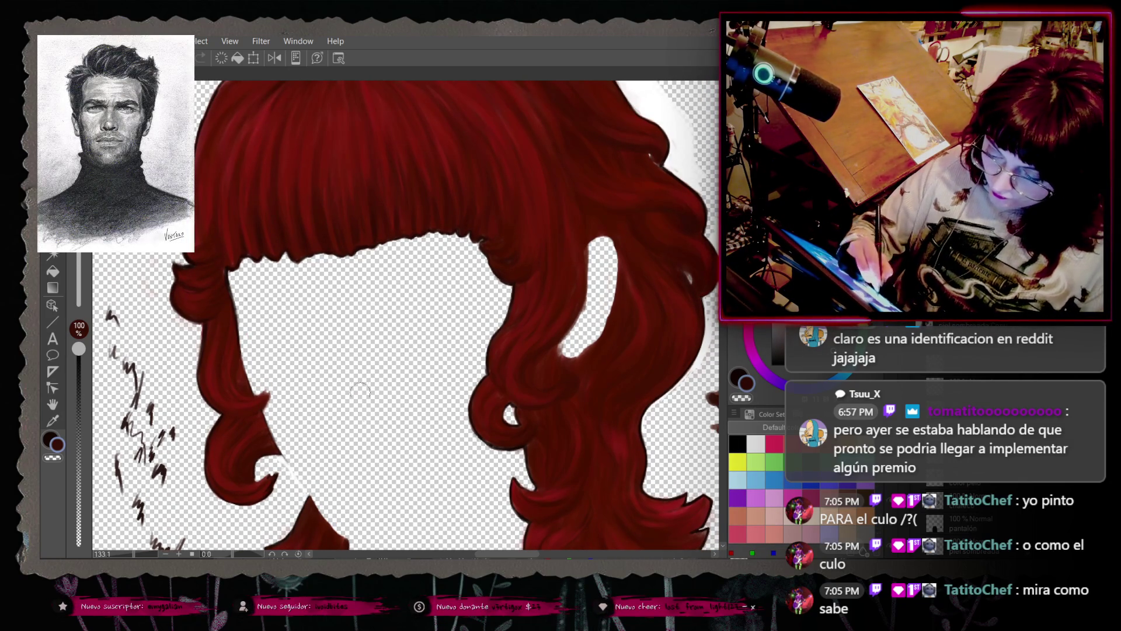
scroll(362, 337, "down", 3)
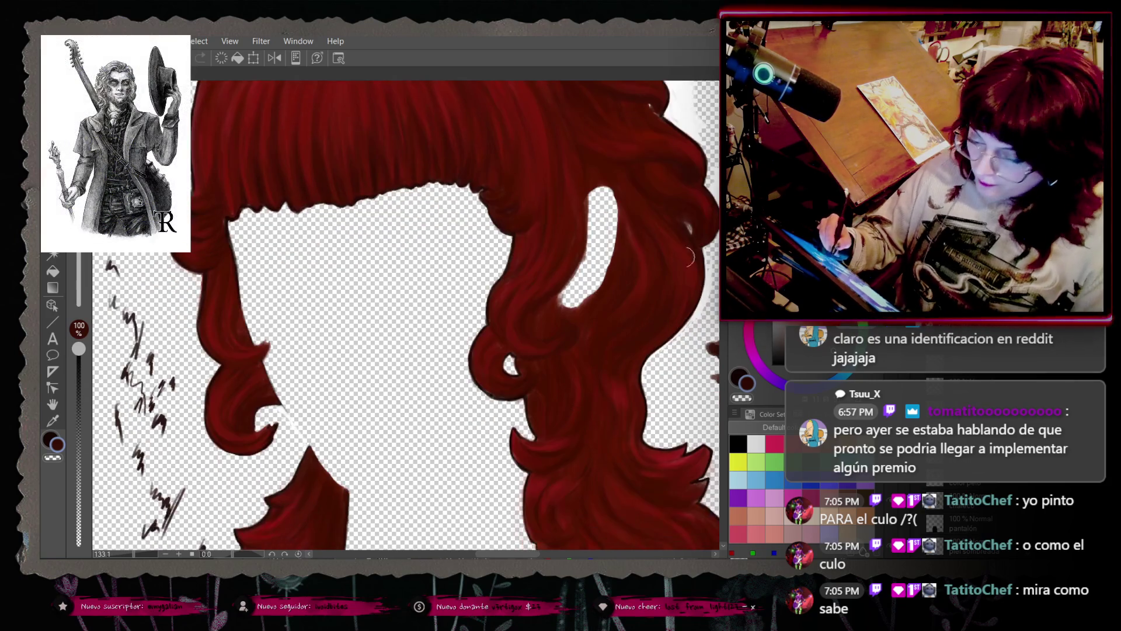
scroll(362, 337, "down", 1)
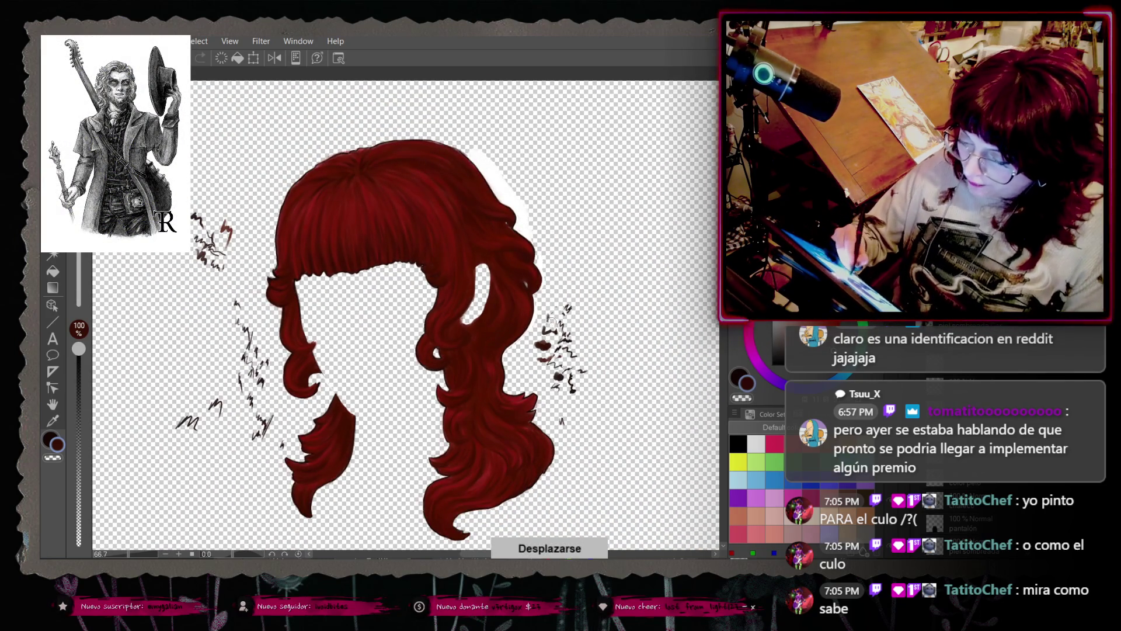
Step: Erase the scribble marks on both sides of the red hair so the face, horn and wing show
key("ctrl+z")
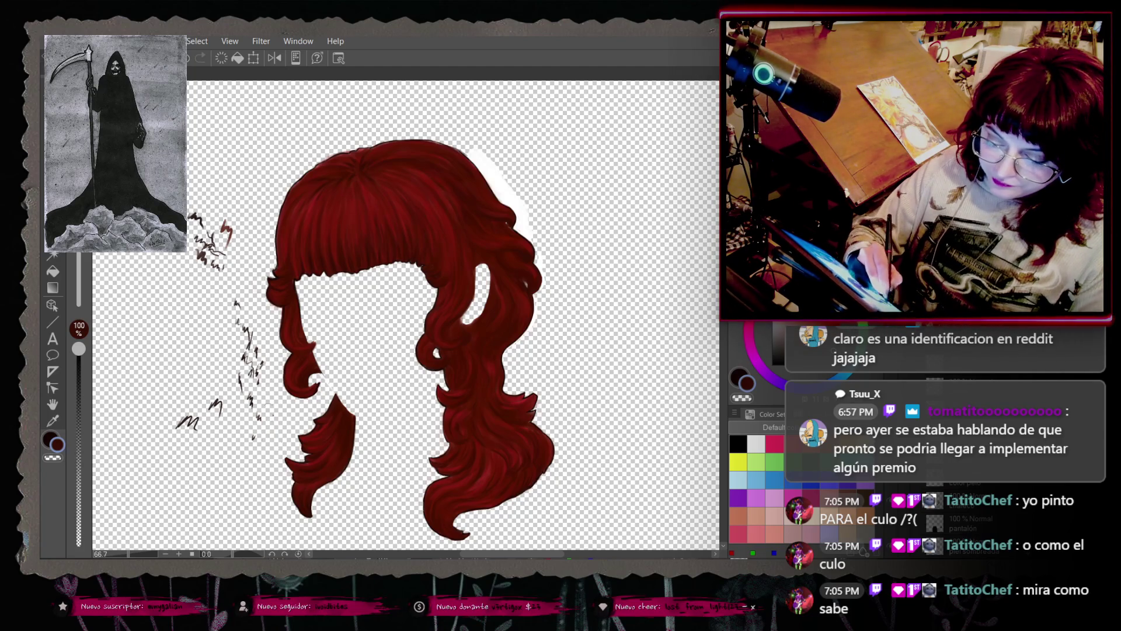
left_click_drag(254, 420, 257, 358)
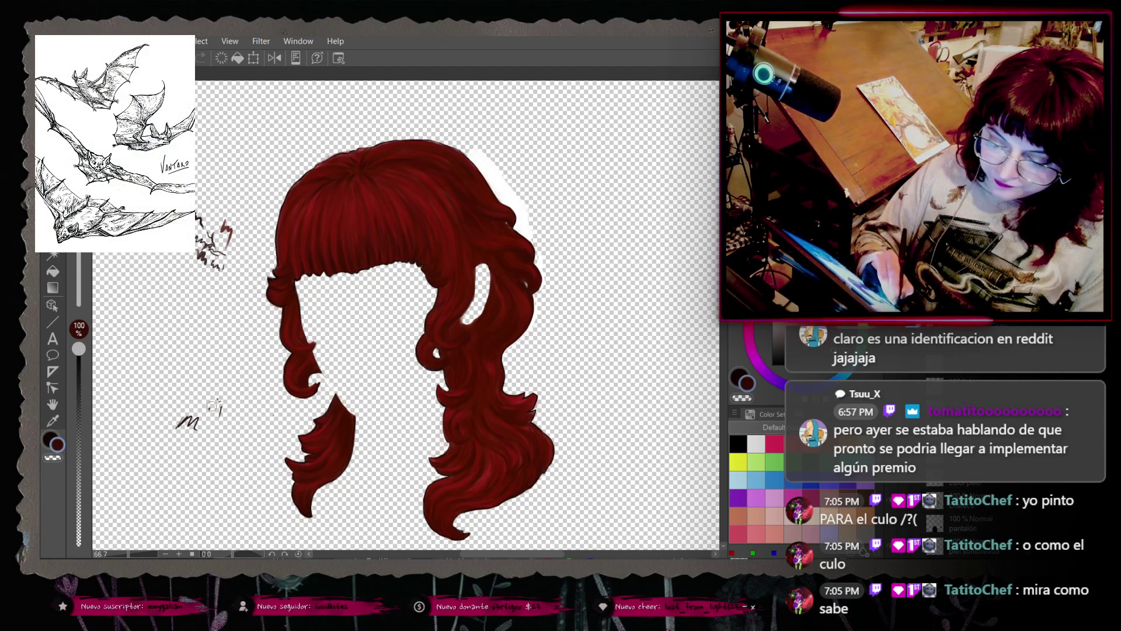
left_click_drag(216, 407, 188, 418)
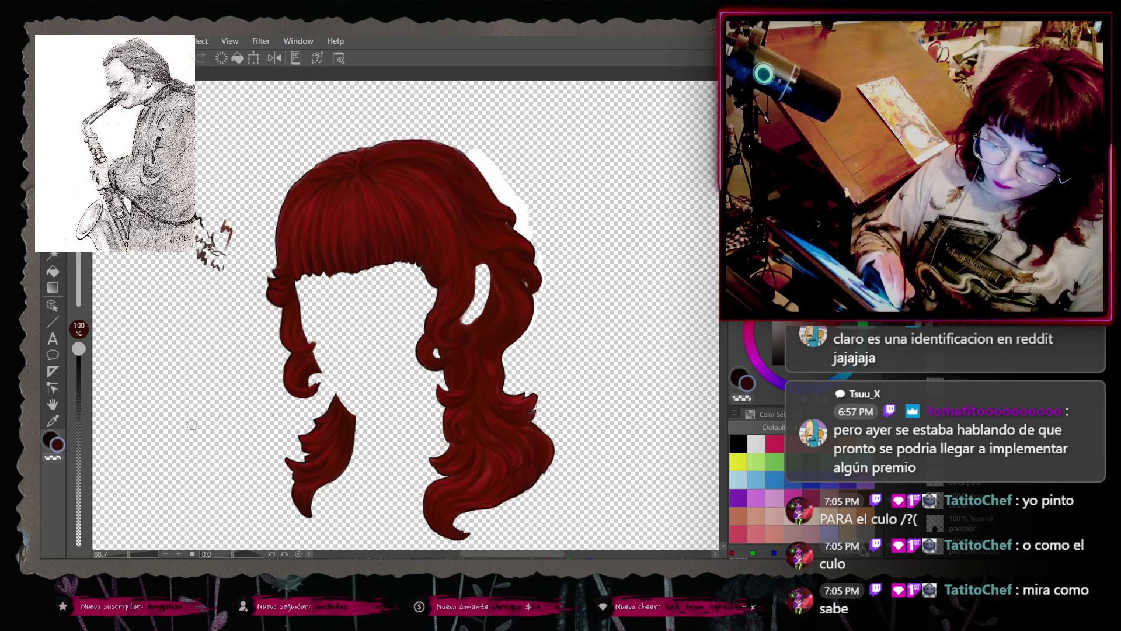
left_click_drag(220, 260, 199, 249)
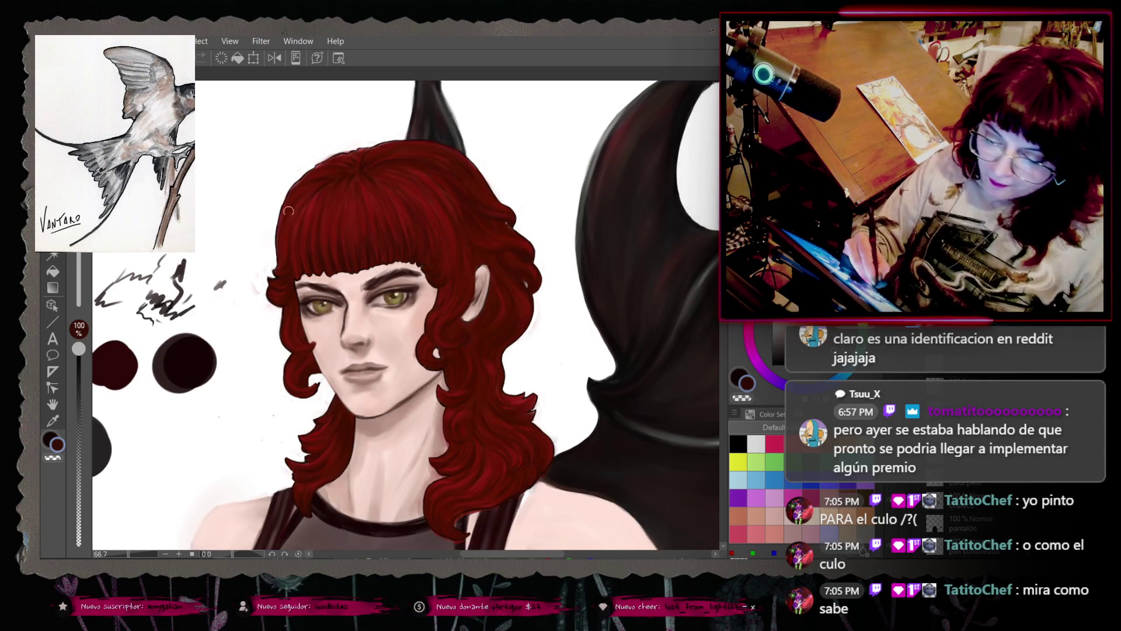
Step: Undo the light strokes on the hair's left edge, then zoom out to 40.5% to see the figure
left_click_drag(285, 261, 273, 289)
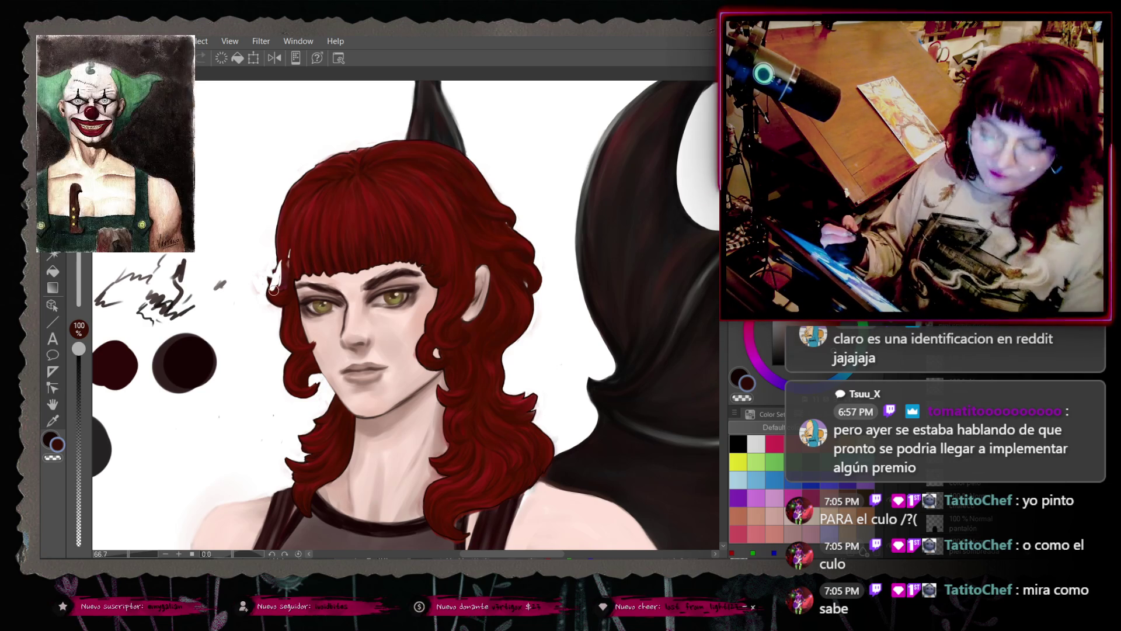
key("ctrl+z")
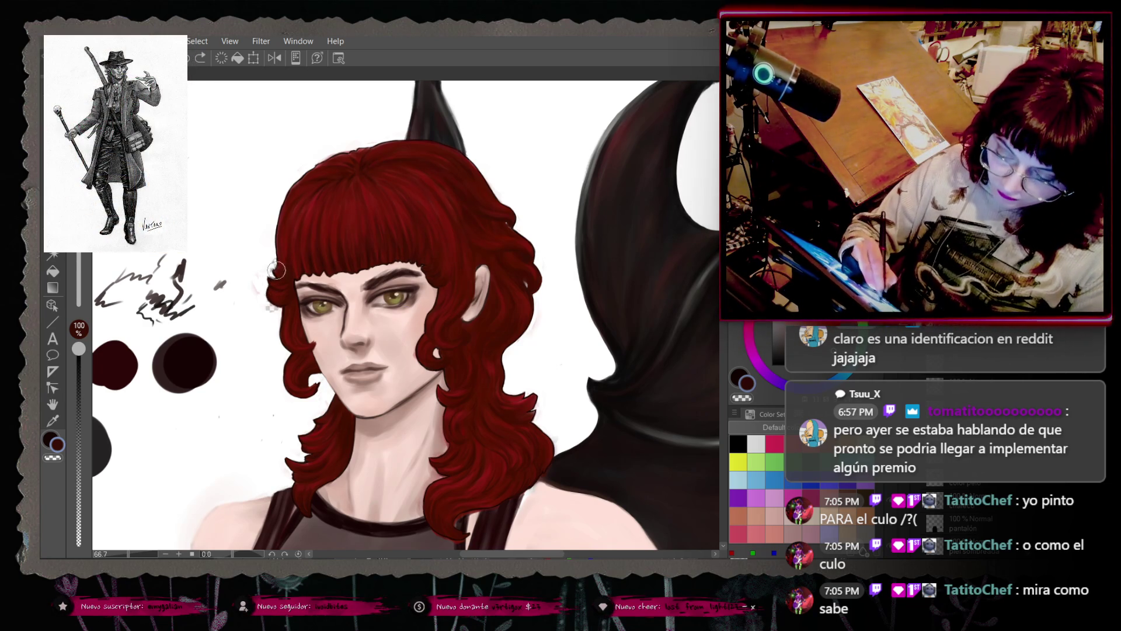
key("ctrl+z")
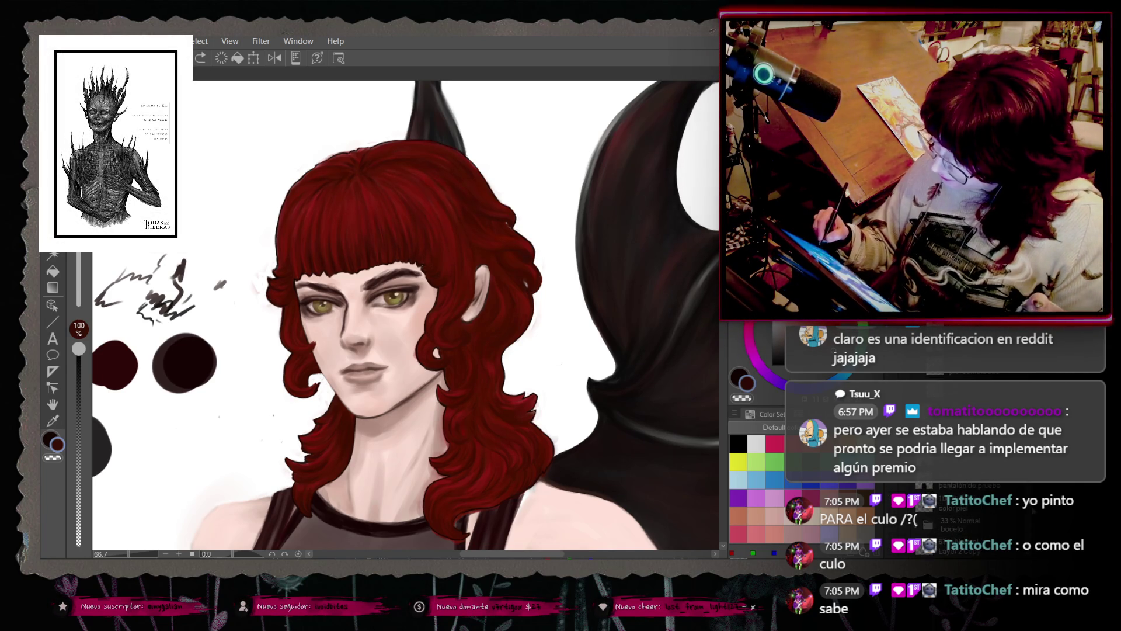
key("ctrl+shift+n")
key("ctrl+z")
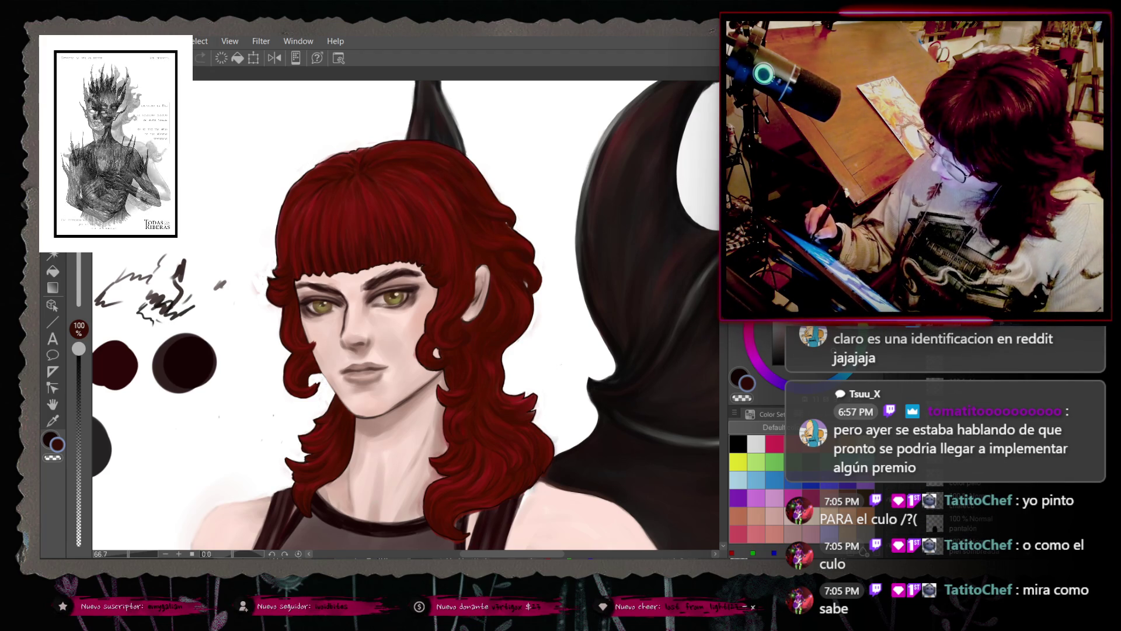
key("ctrl+z")
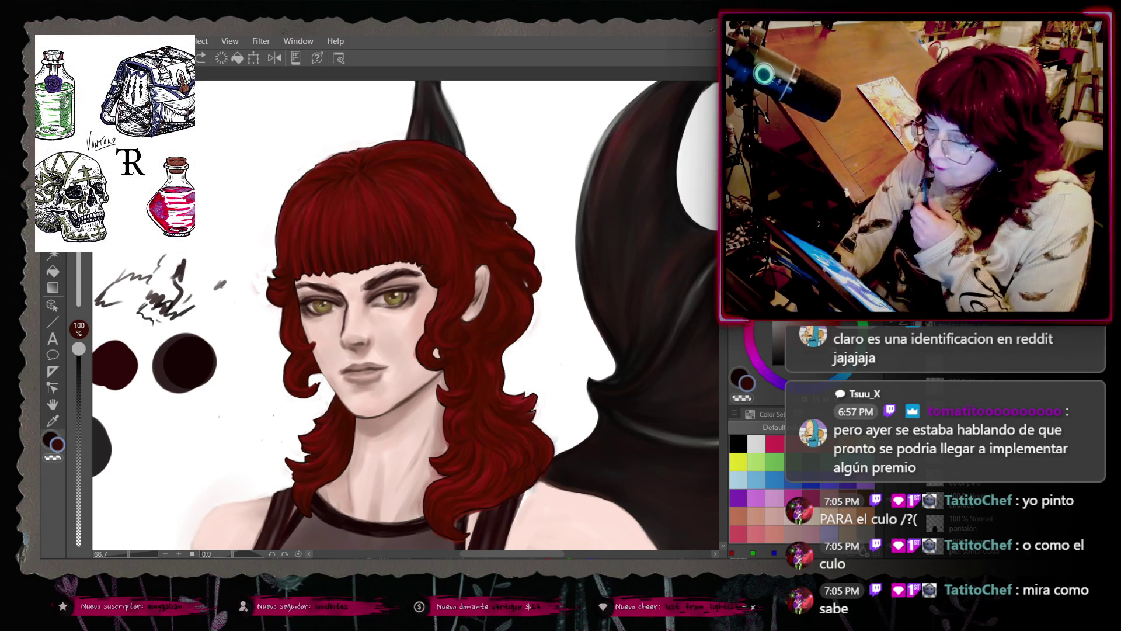
scroll(627, 290, "down", 3)
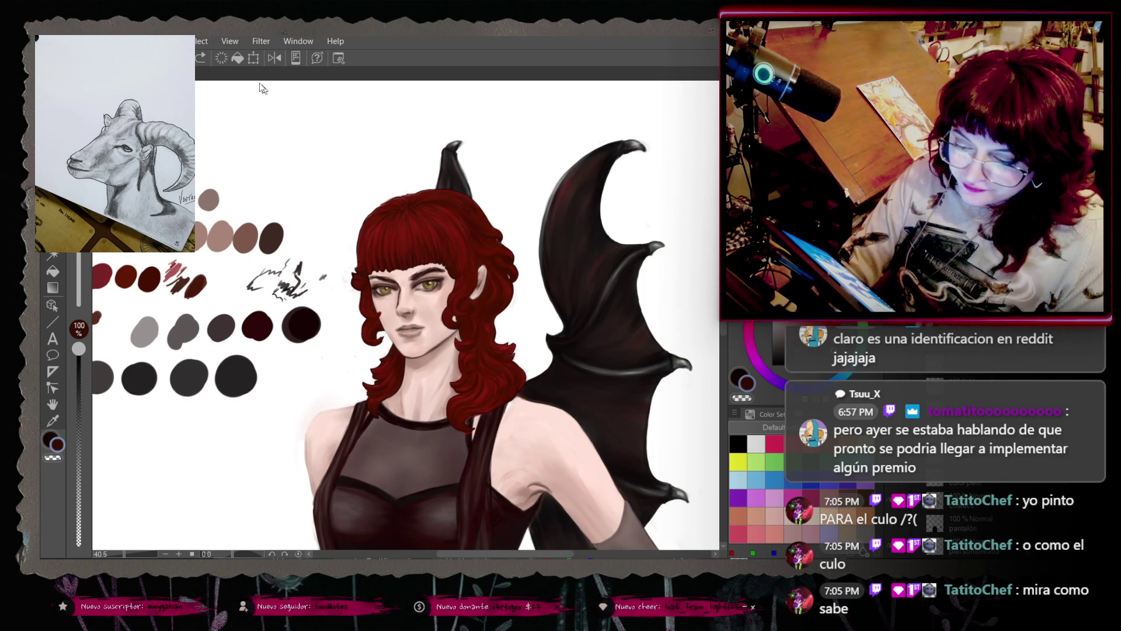
Step: Add a new white fill layer covering the canvas via Layer > New Layer > Fill
left_click(178, 41)
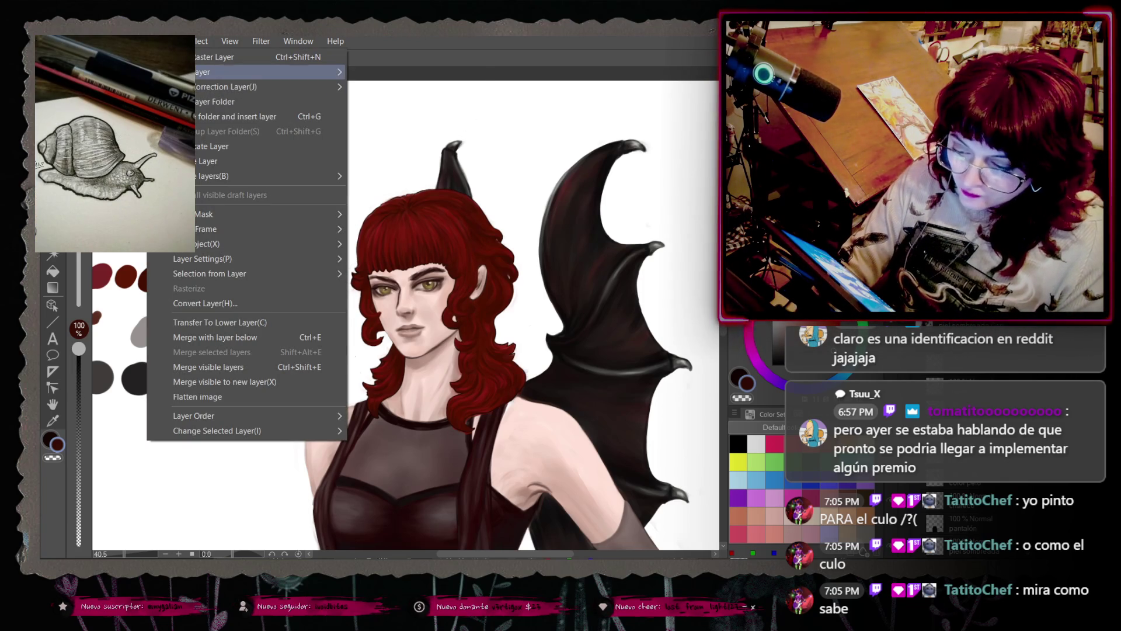
mouse_move(181, 72)
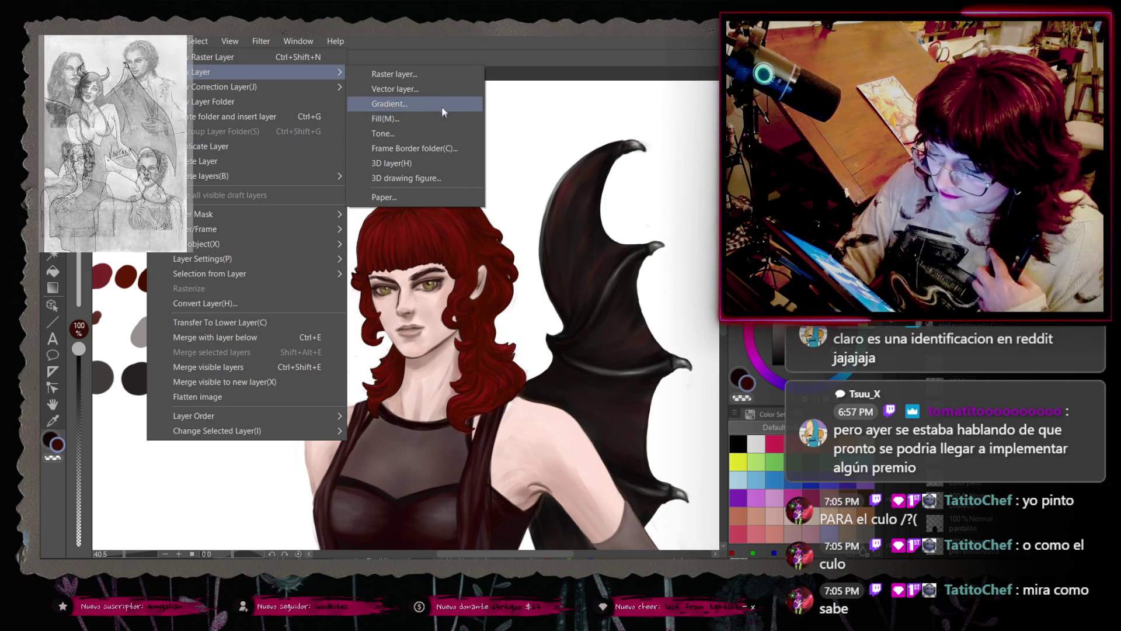
left_click(446, 118)
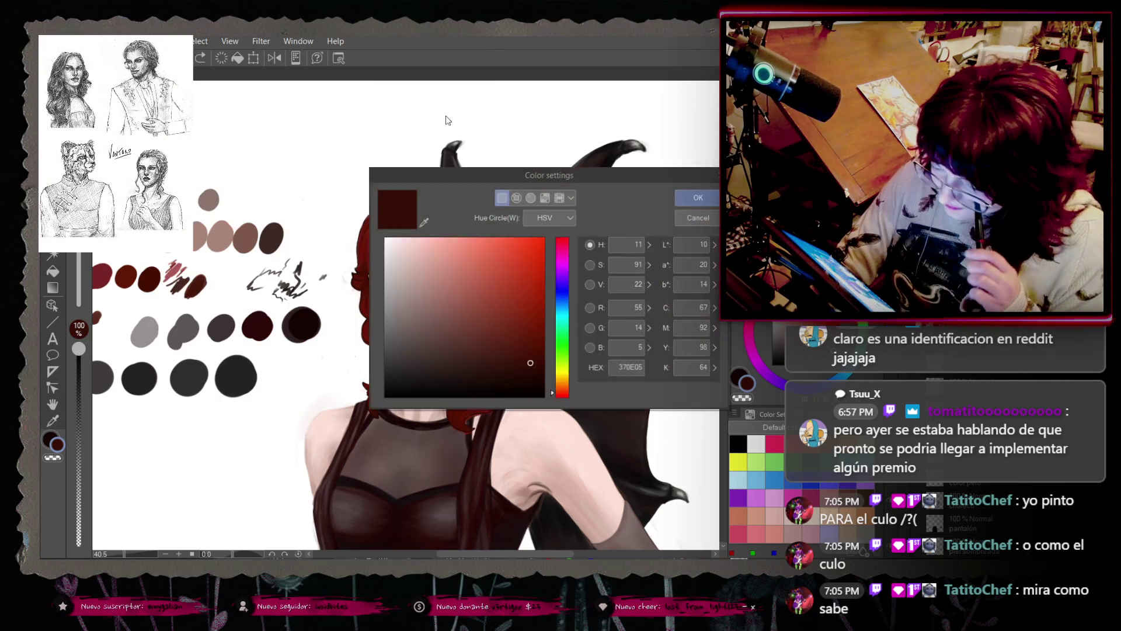
left_click(685, 198)
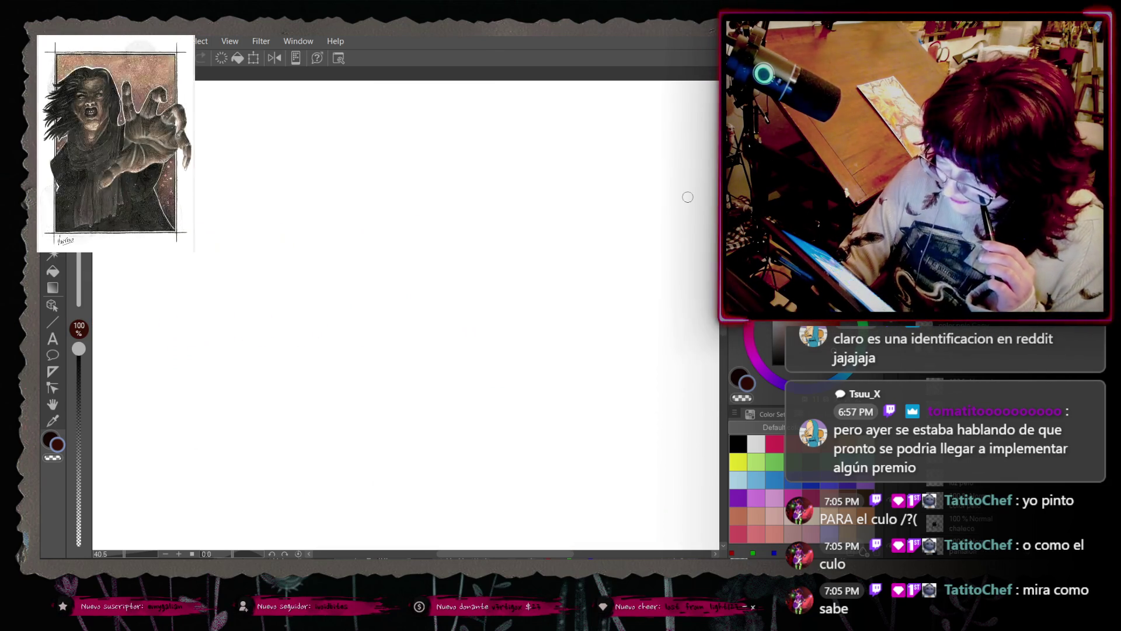
Step: Zoom out and hide the white fill layer so the winged portrait shows again
scroll(340, 259, "down", 5)
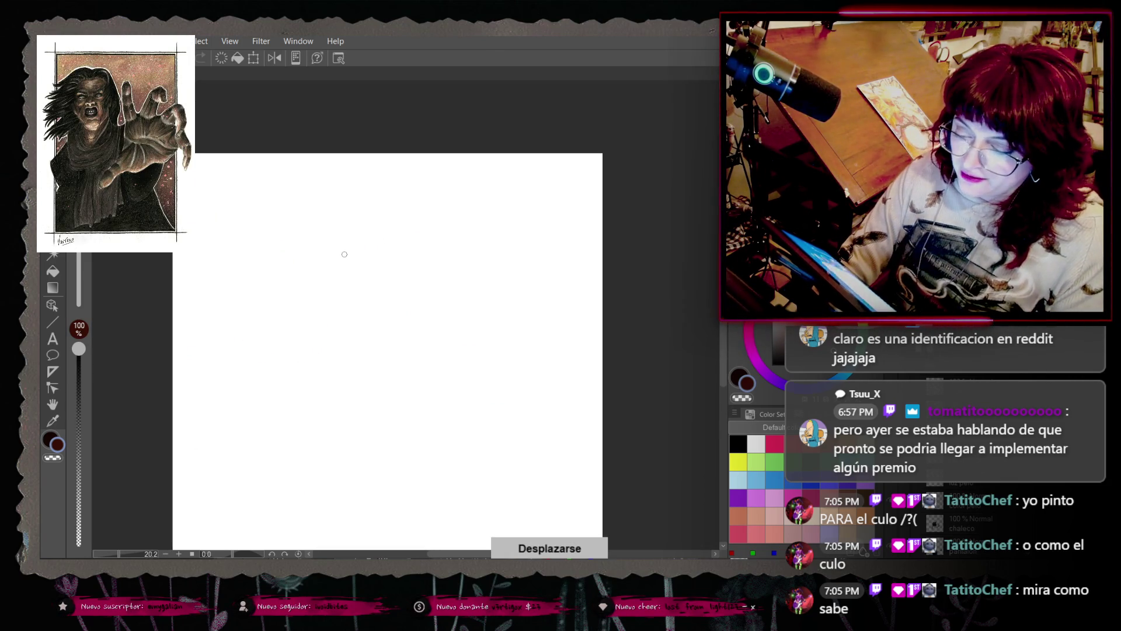
scroll(428, 339, "down", 1)
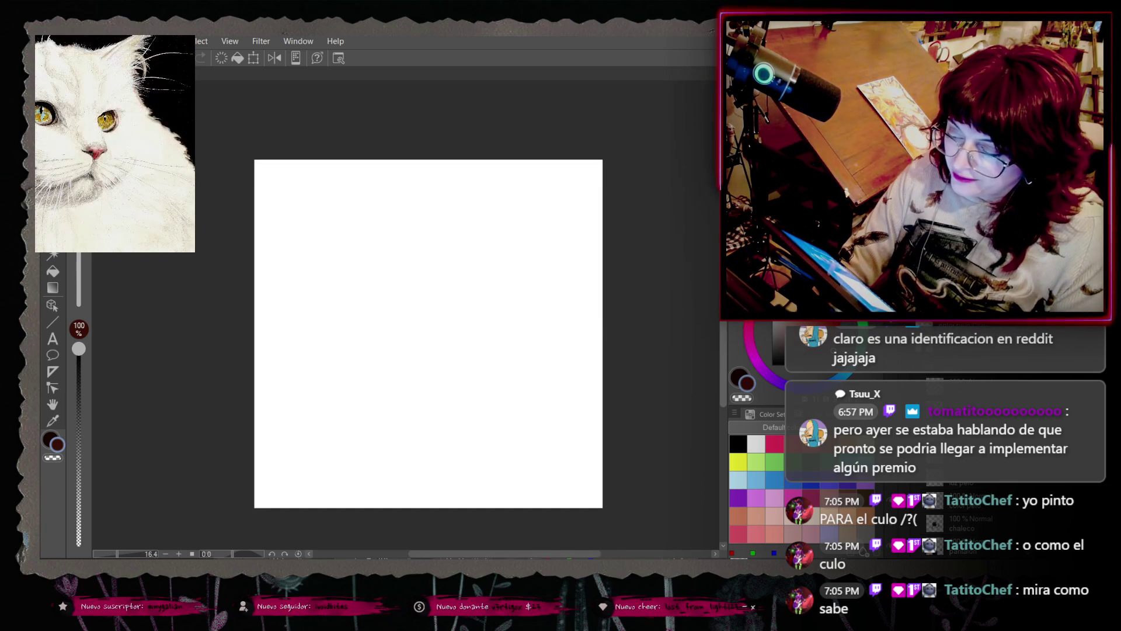
left_click(46, 41)
key("Escape")
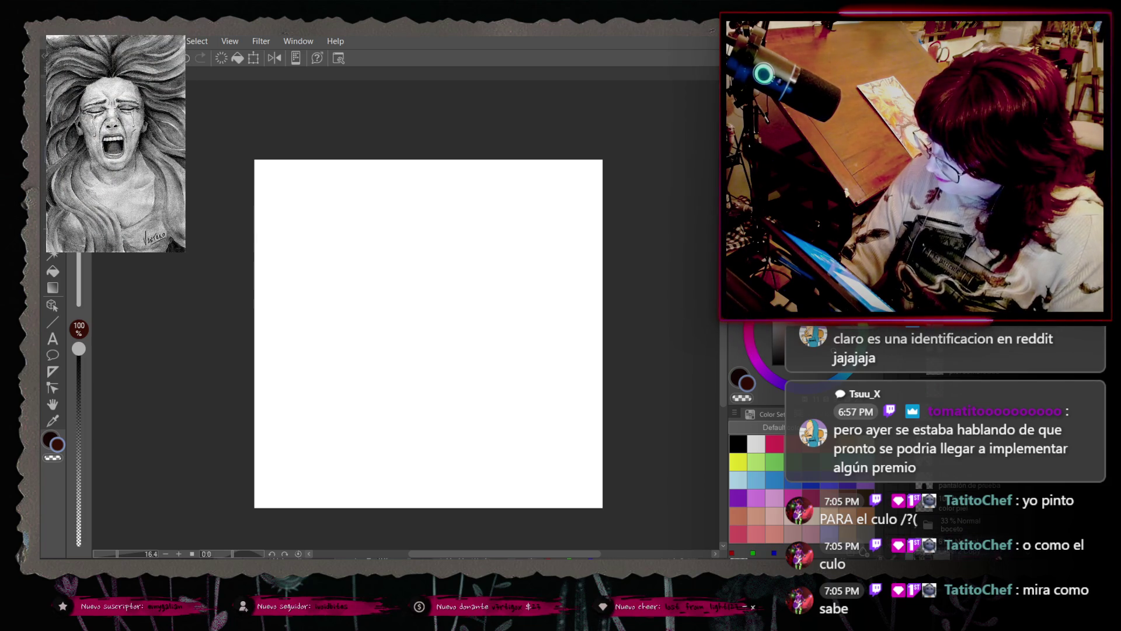
left_click(1032, 527)
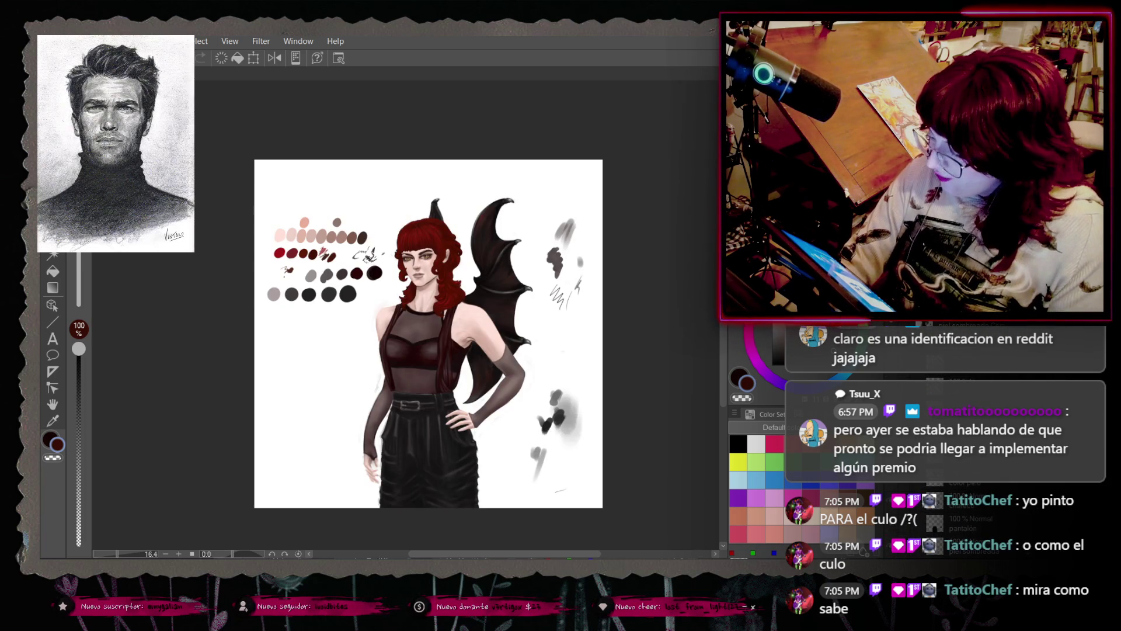
scroll(409, 292, "up", 3)
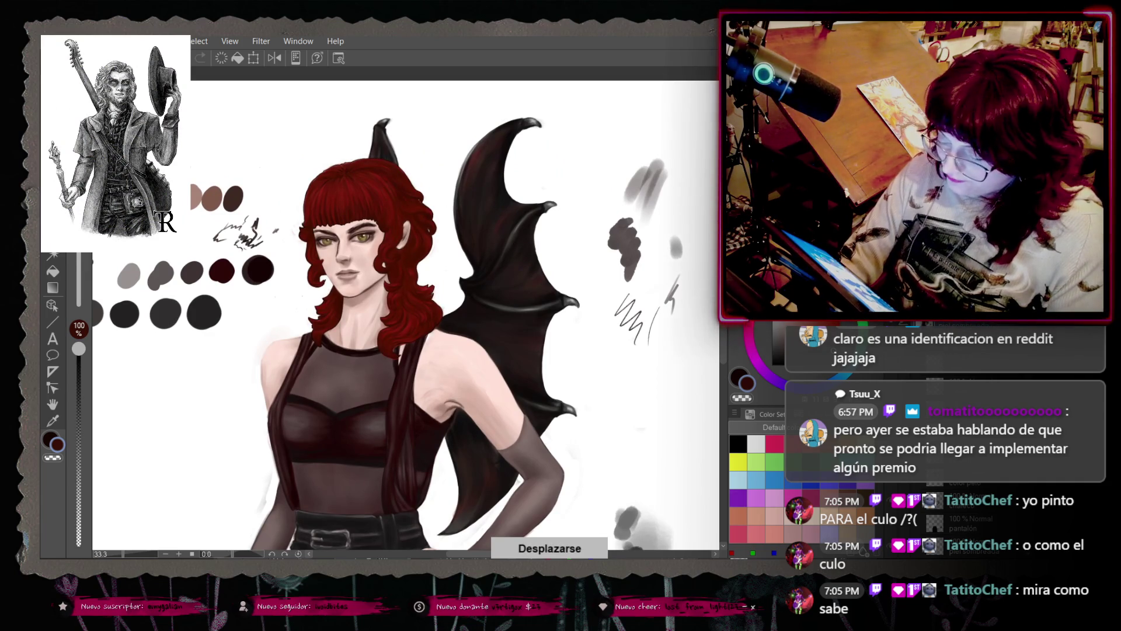
Step: Zoom in on the upper body and save the painting with File > Save
scroll(432, 424, "up", 2)
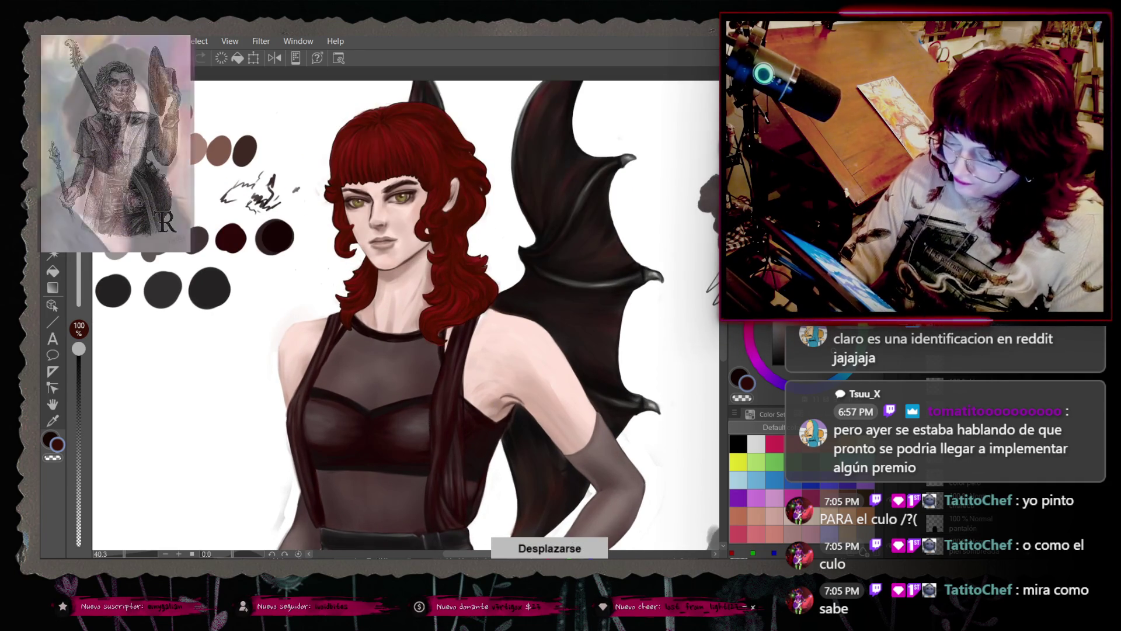
scroll(433, 424, "up", 2)
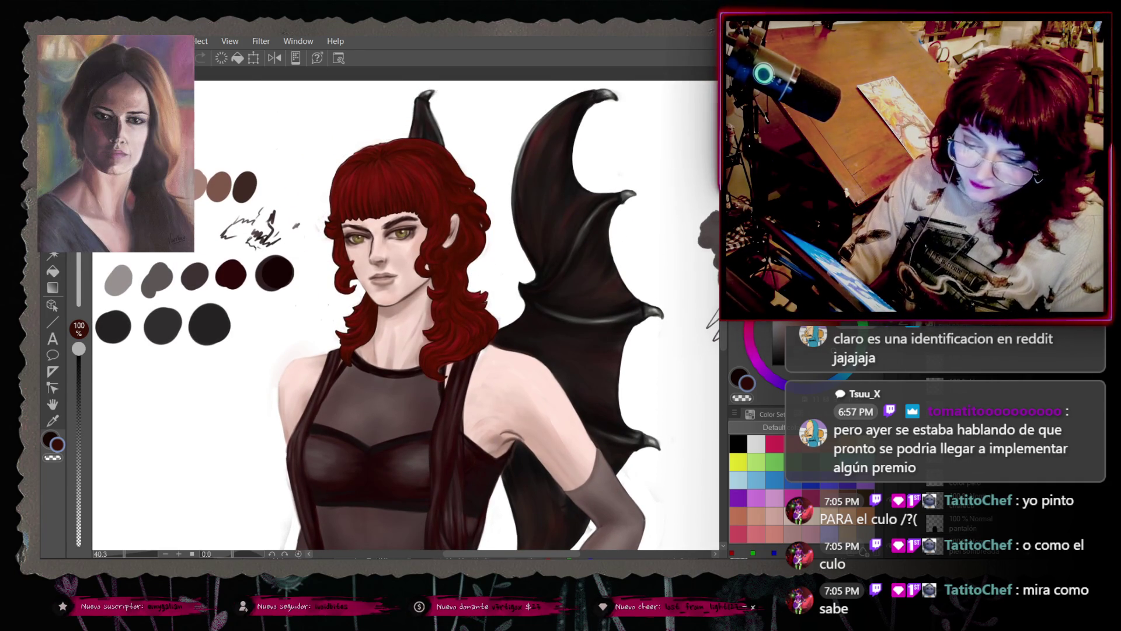
left_click(51, 41)
left_click(146, 150)
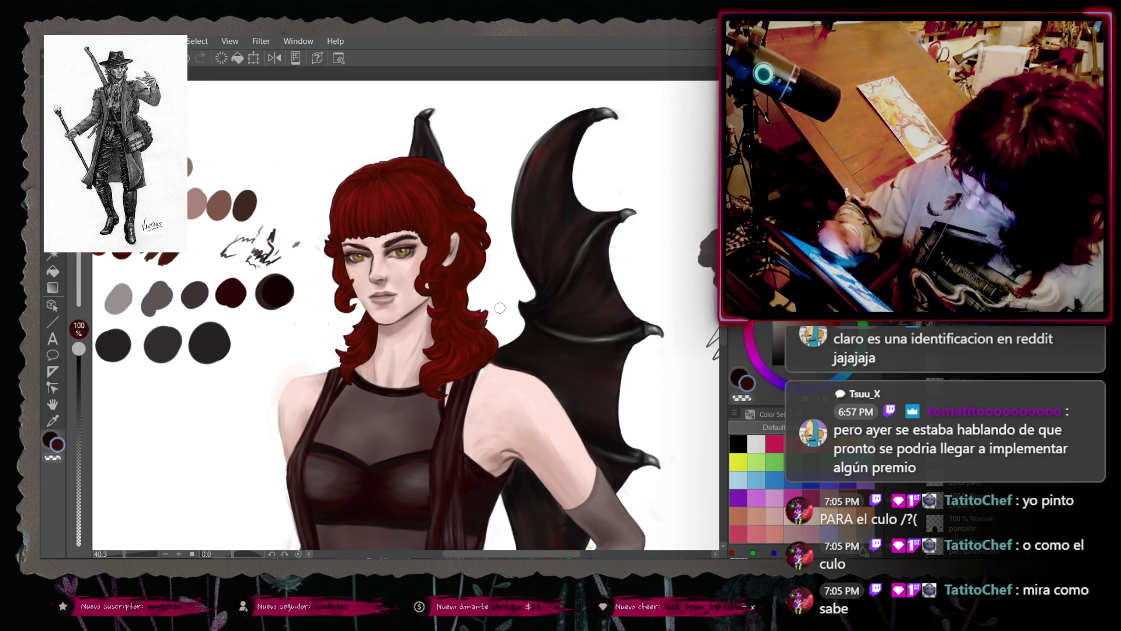
scroll(500, 307, "up", 5)
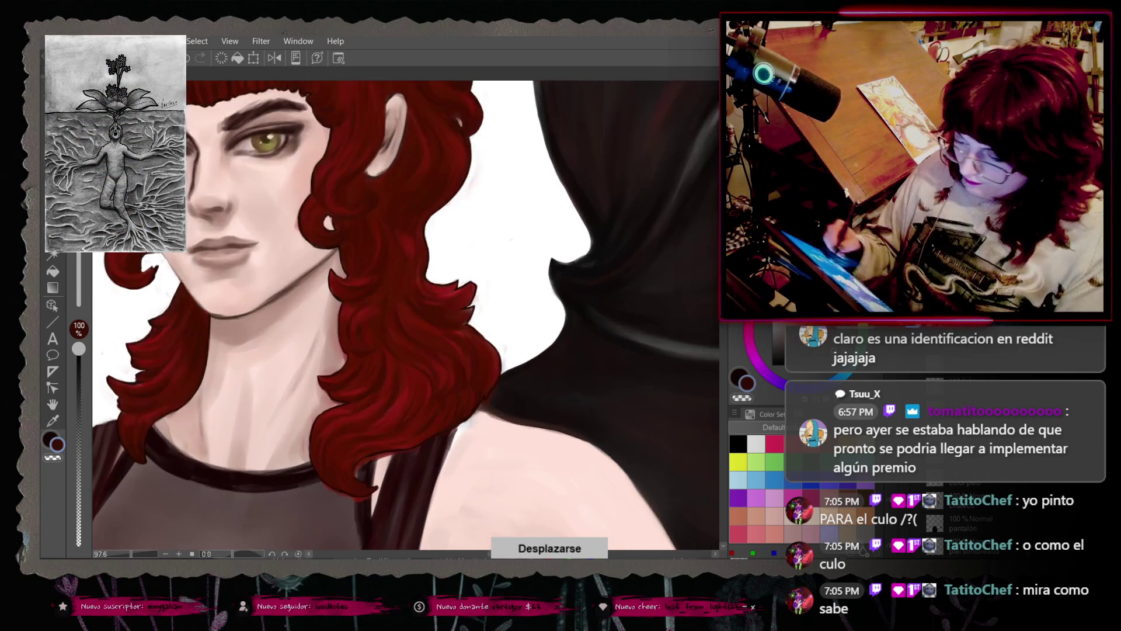
Step: Pan to the hair by the neck and shoulder and darken a small patch of it
left_click_drag(500, 308, 500, 241)
key("alt+e")
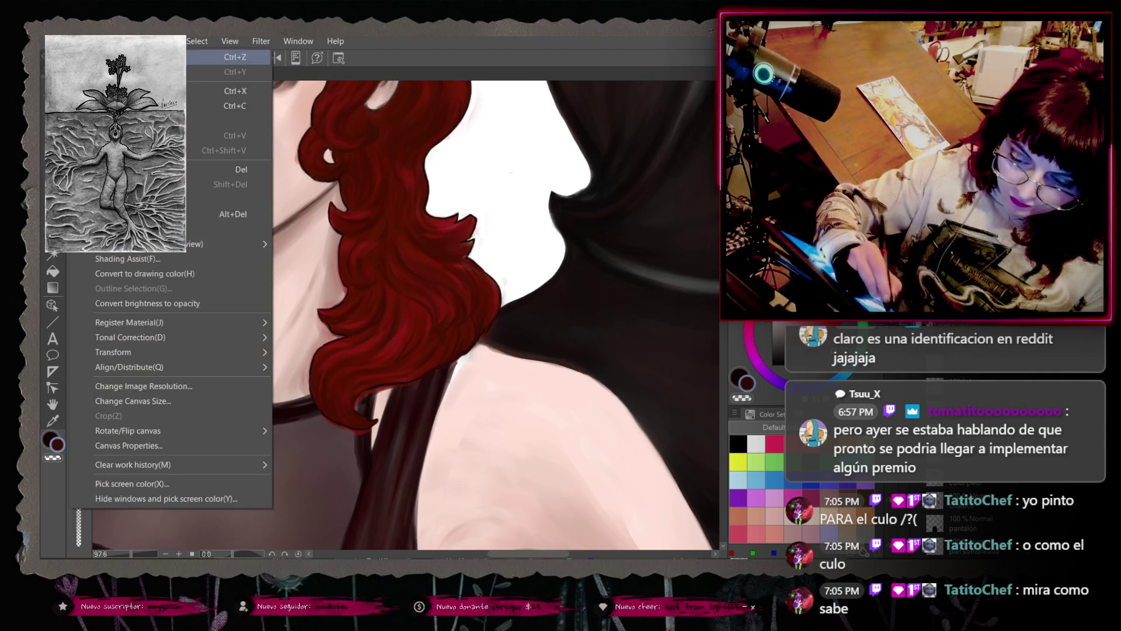
key("Left")
key("Escape")
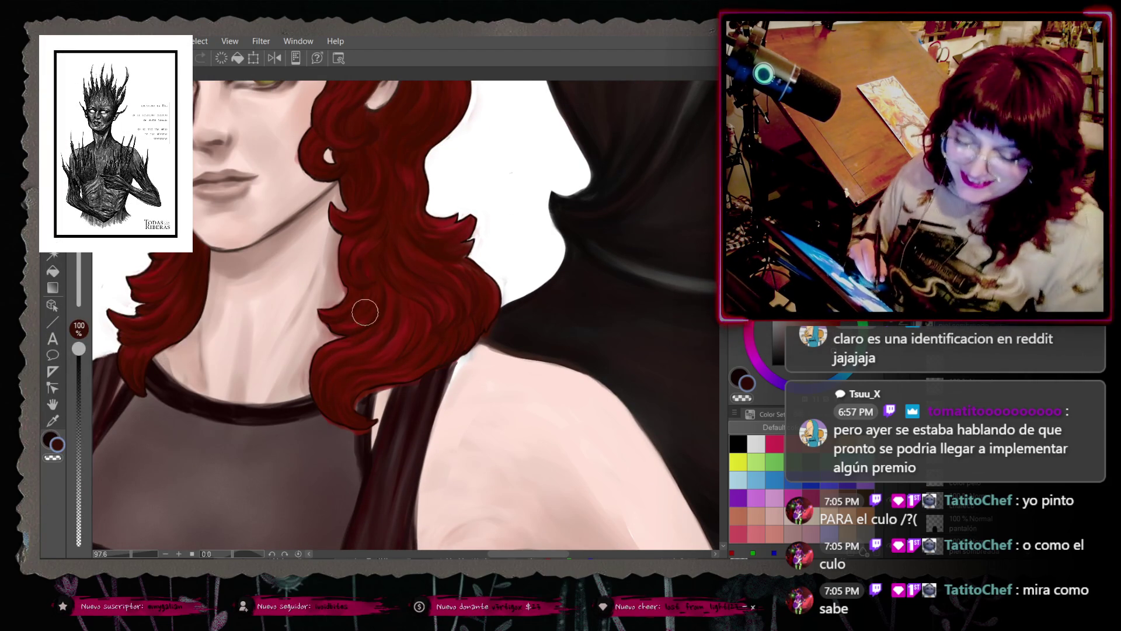
left_click_drag(364, 313, 358, 342)
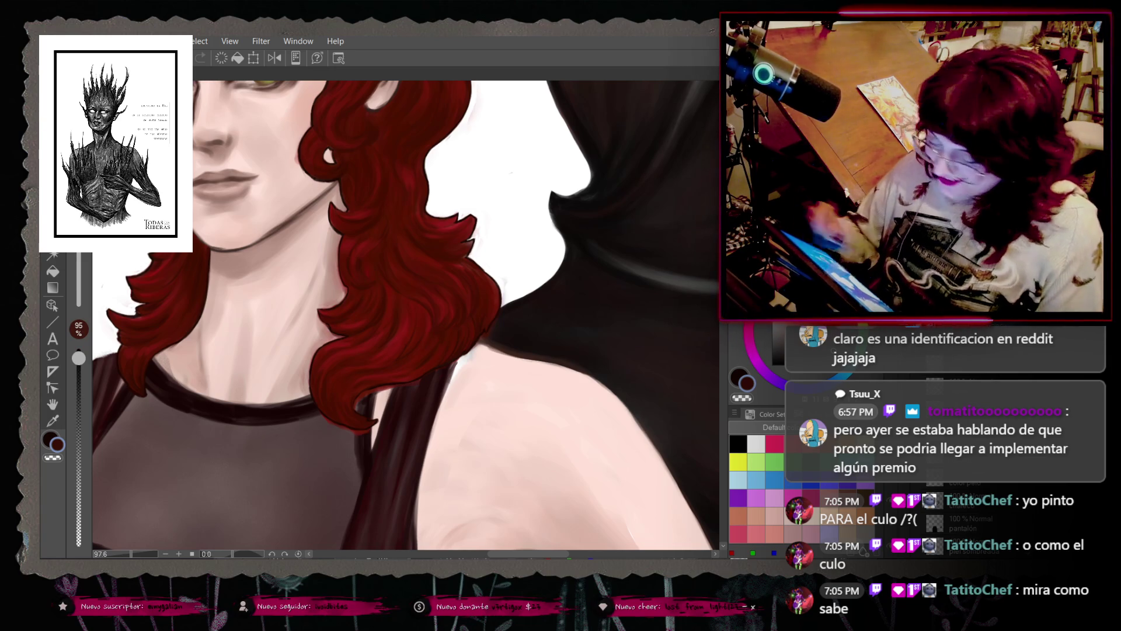
right_click(431, 376)
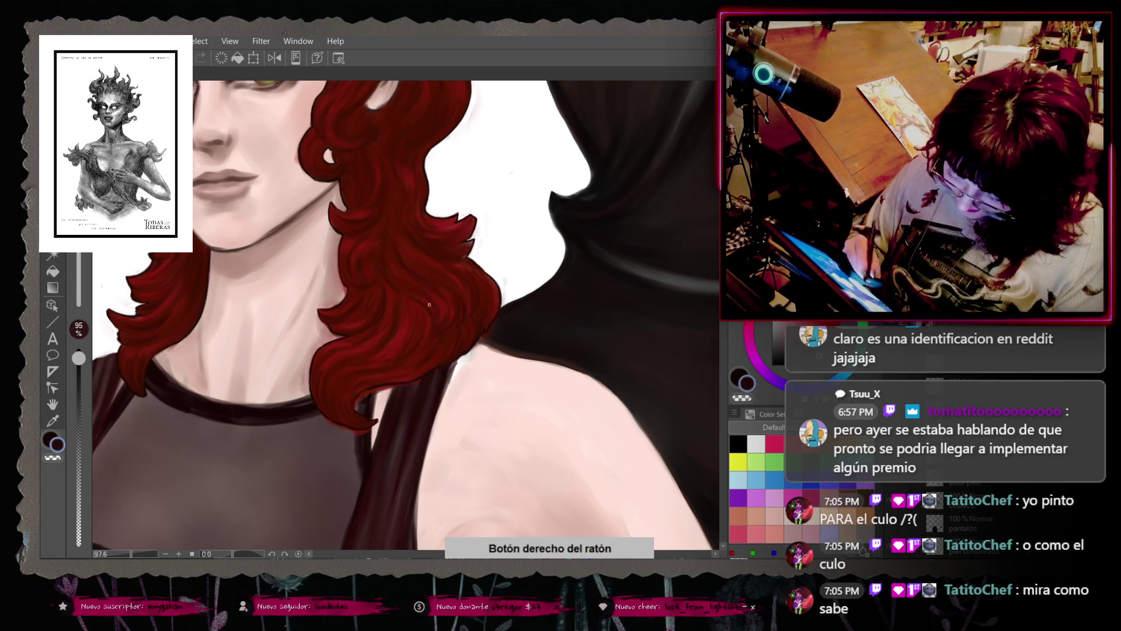
Step: Zoom in on the hair curl, sample the dark strap colour, and save the painting
scroll(427, 381, "up", 4)
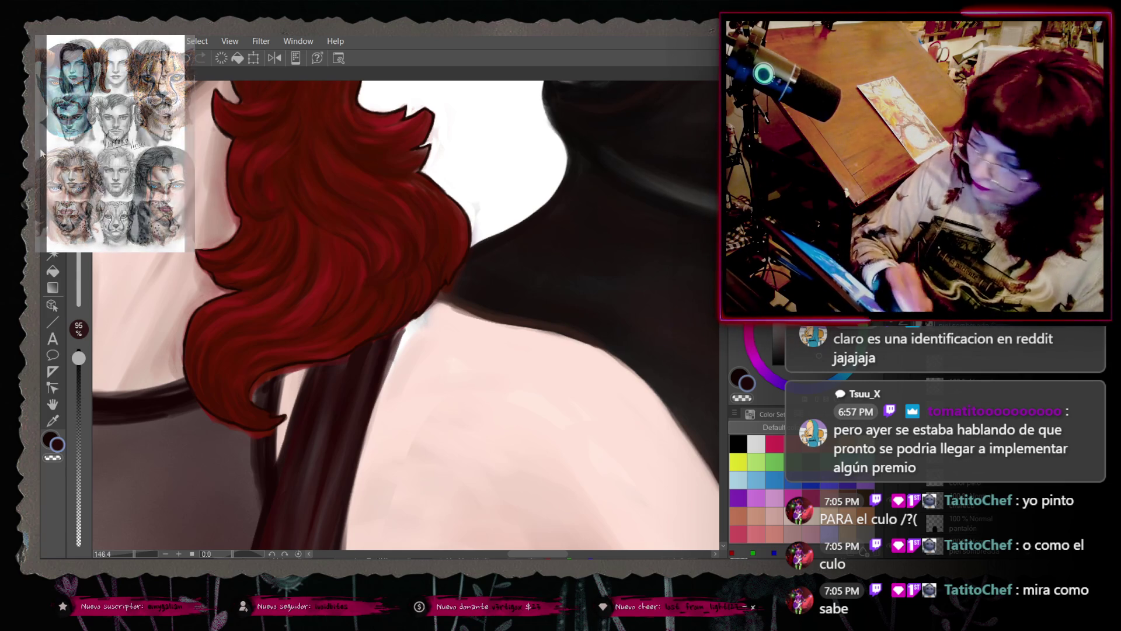
right_click(368, 359)
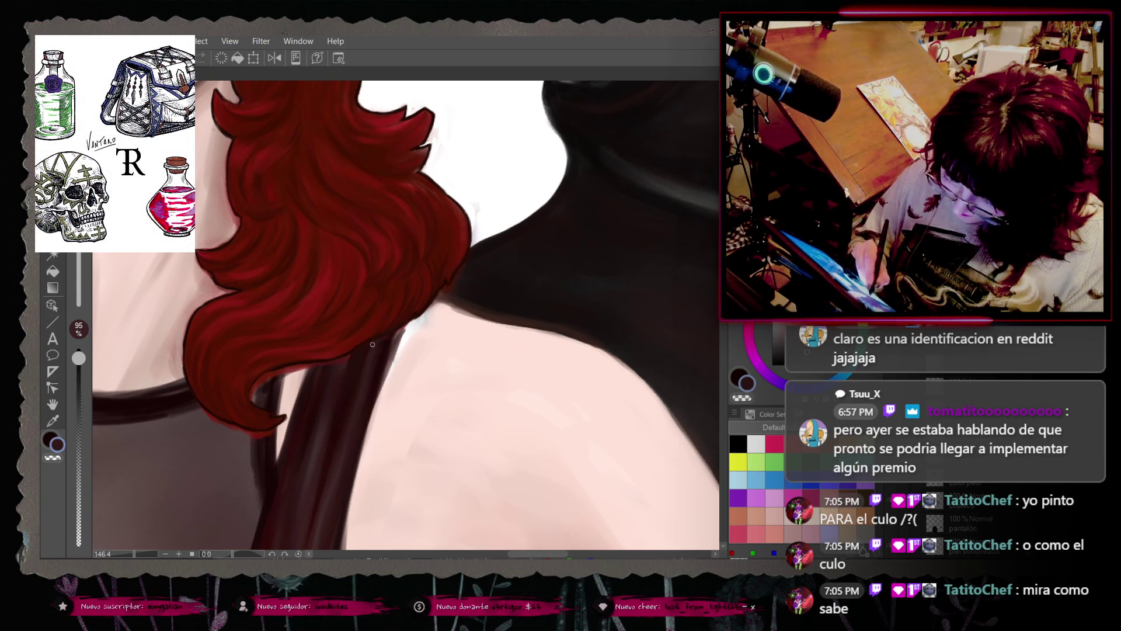
left_click(53, 41)
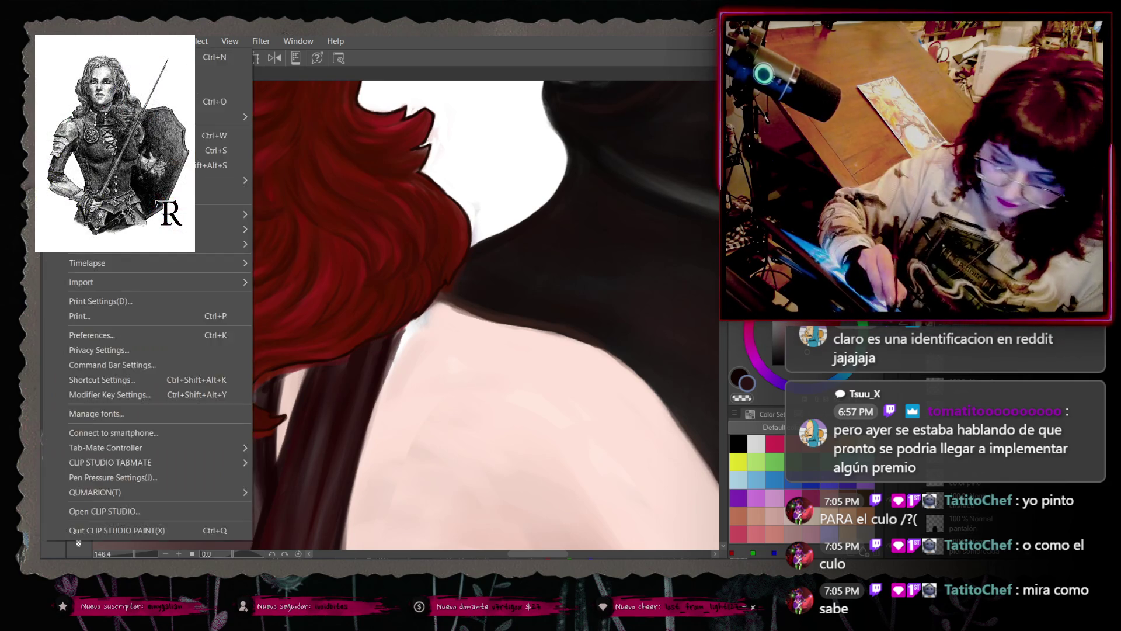
left_click(117, 150)
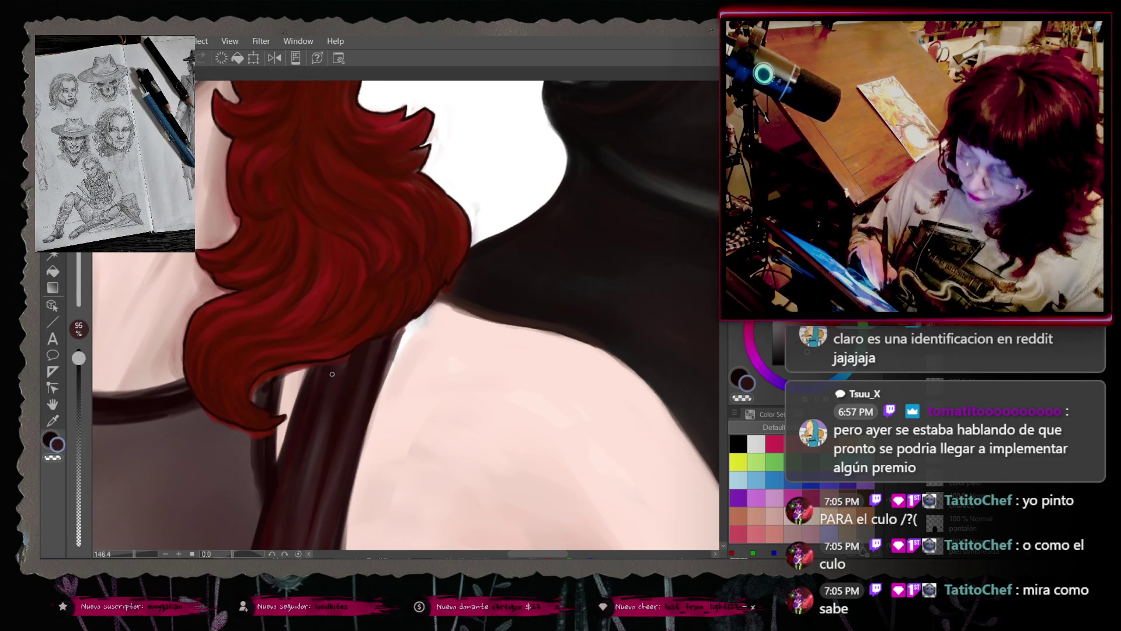
Step: Refine the hair curl's edge over shoulder and strap with sampled skin pink and dark tones
right_click(366, 336)
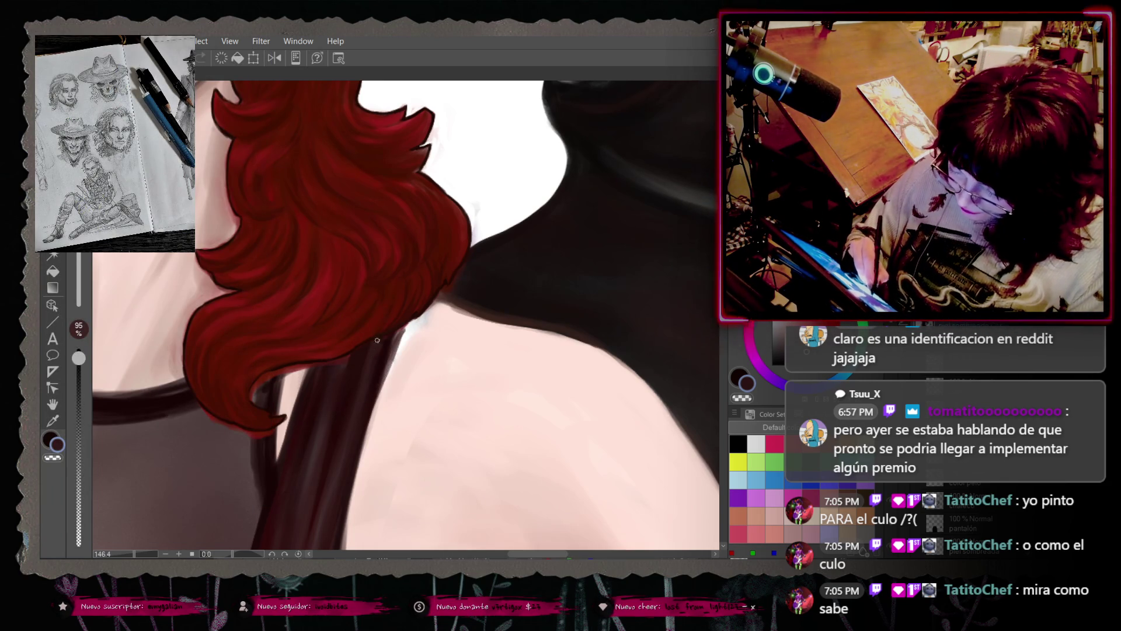
right_click(374, 357)
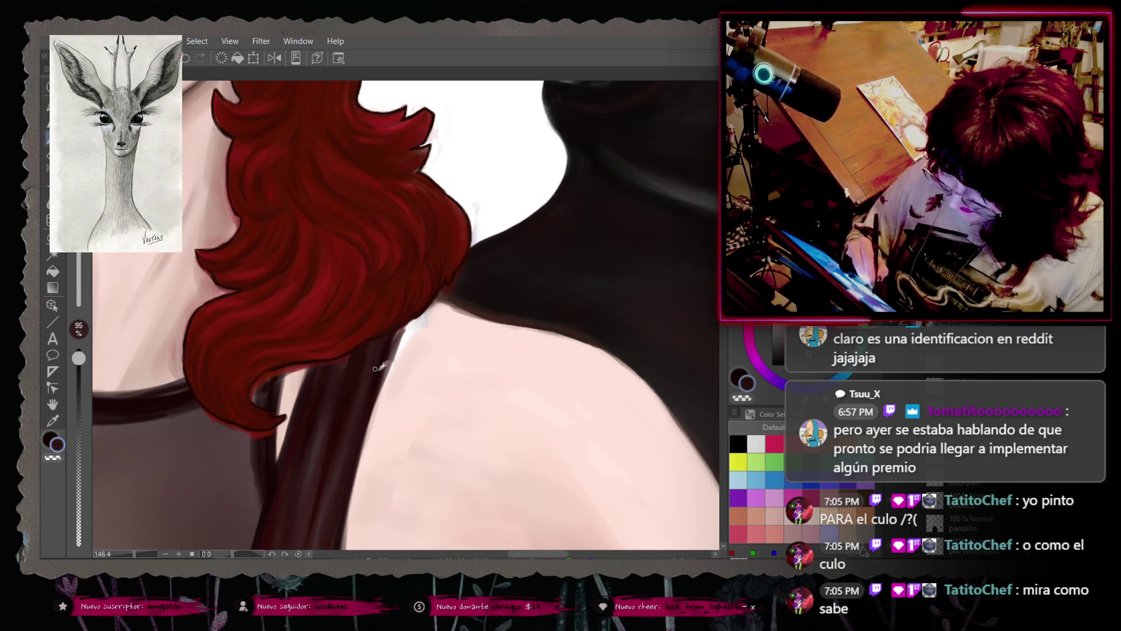
right_click(376, 366)
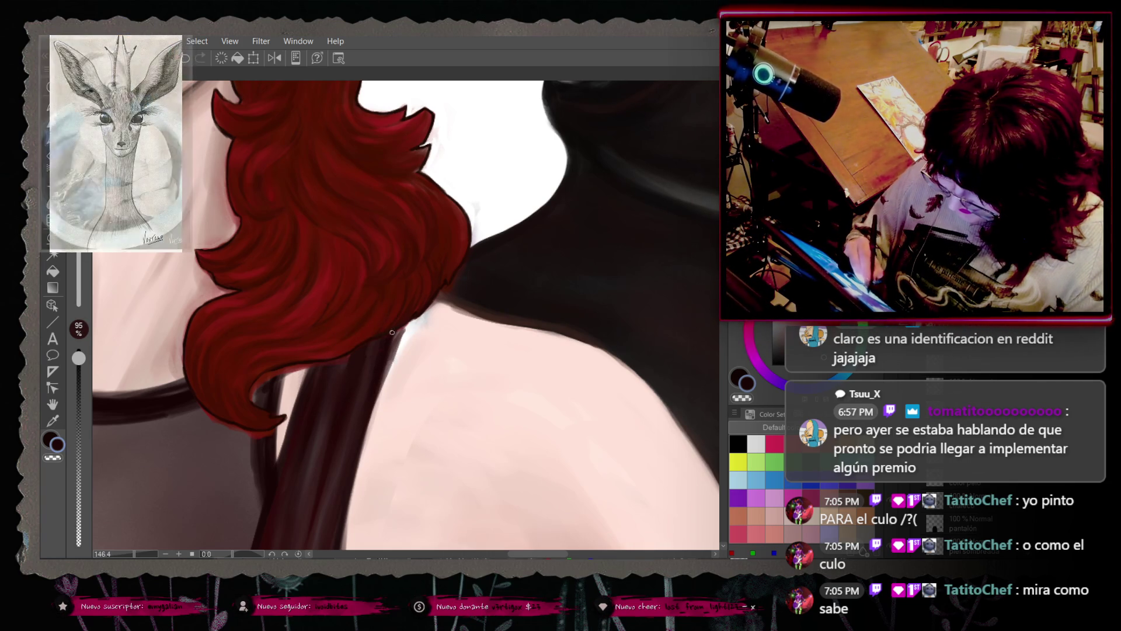
right_click(388, 381)
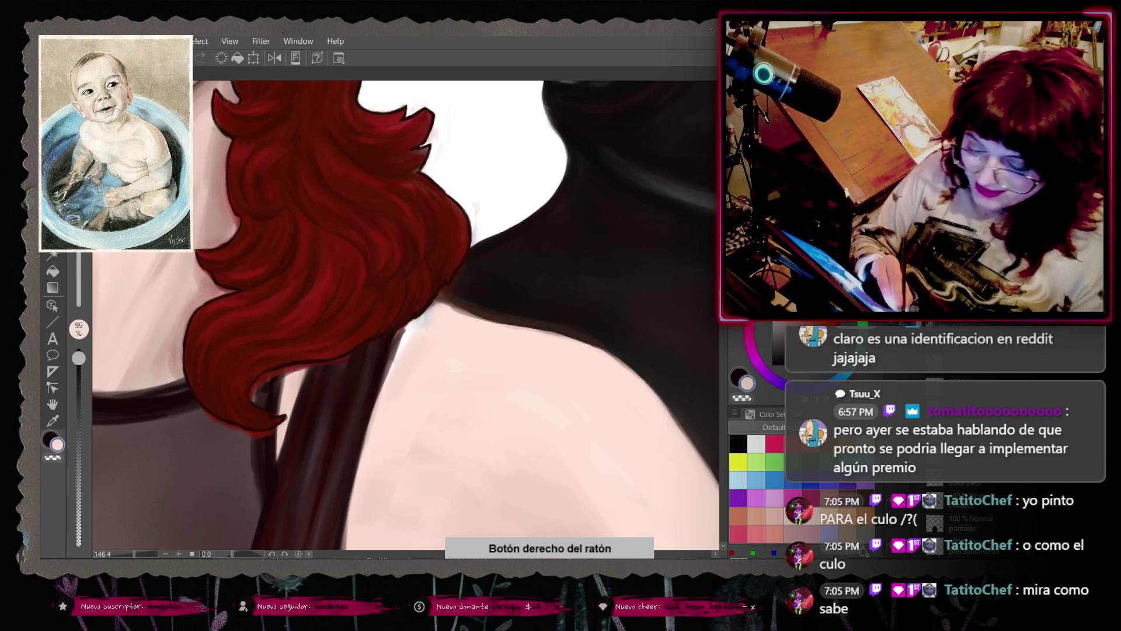
right_click(391, 380)
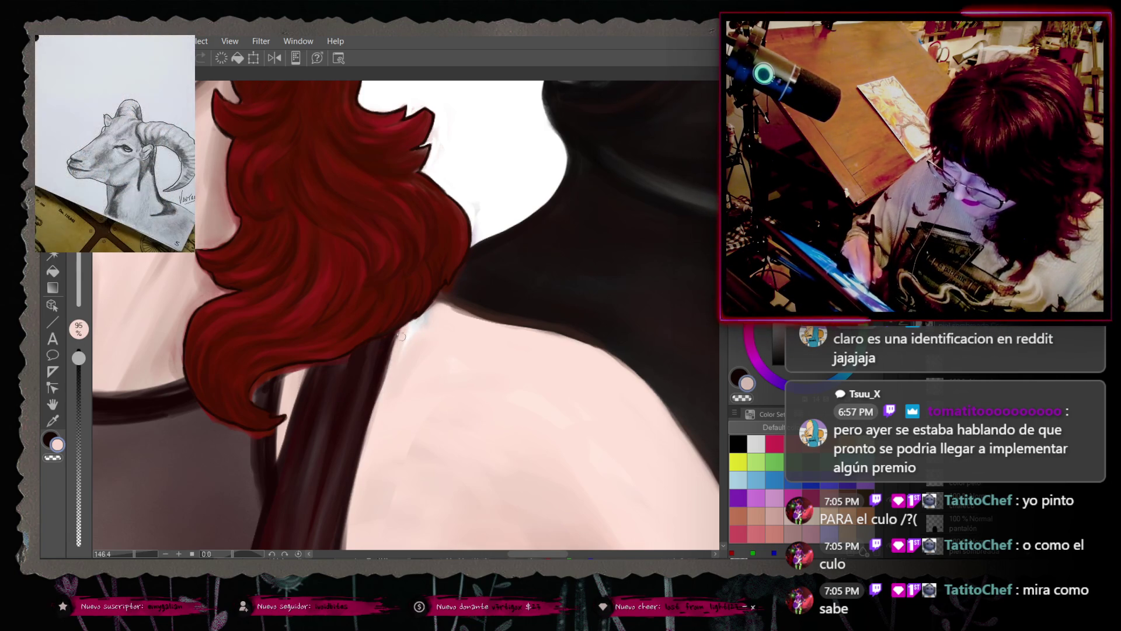
right_click(343, 357)
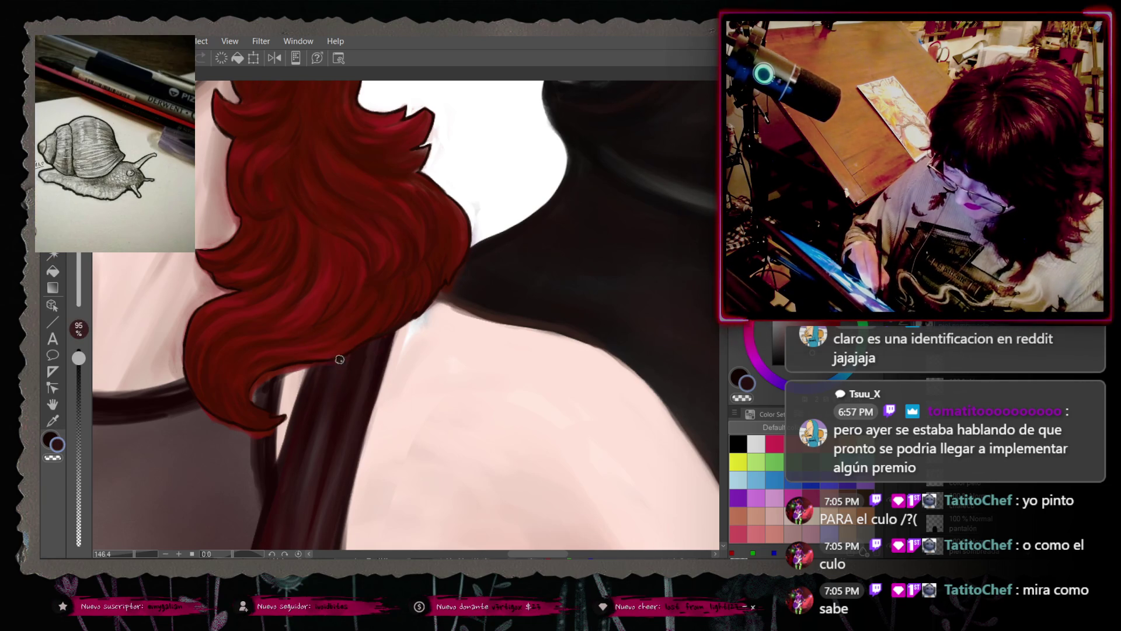
right_click(339, 377)
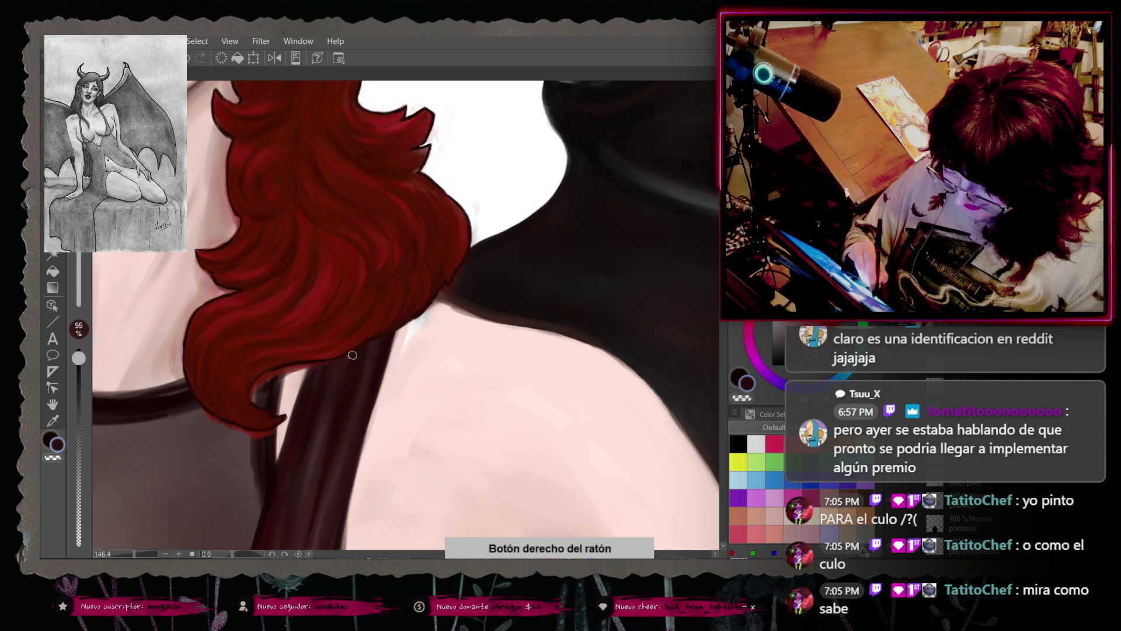
right_click(324, 378)
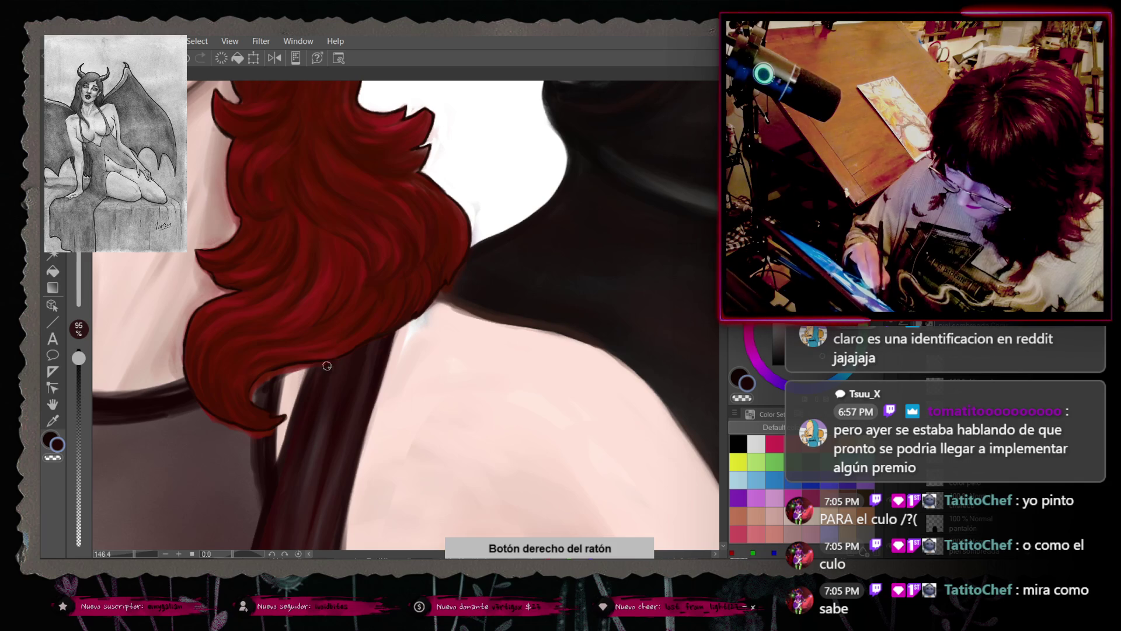
right_click(300, 396)
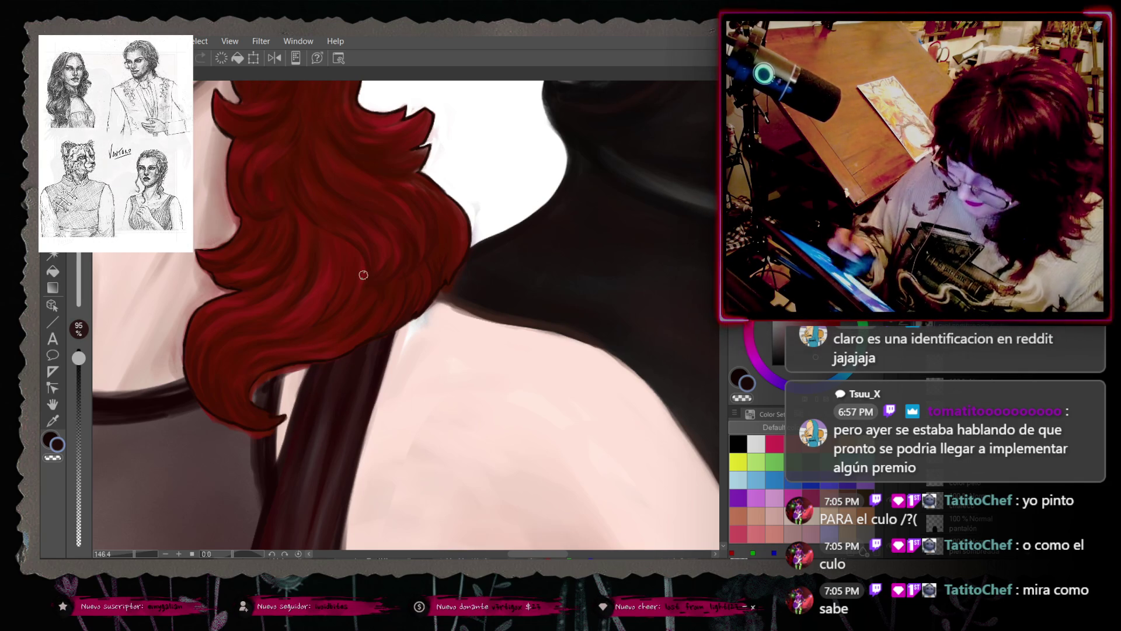
right_click(363, 359)
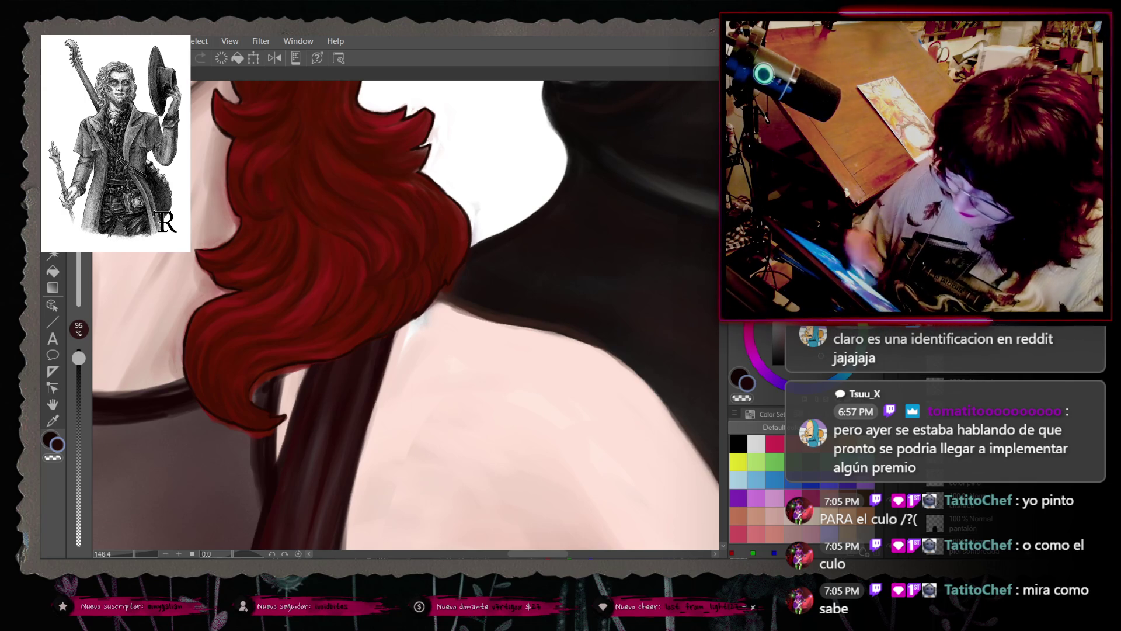
Step: Try the brush at 100% opacity, undo the change, and return it to 95%
scroll(405, 315, "down", 4)
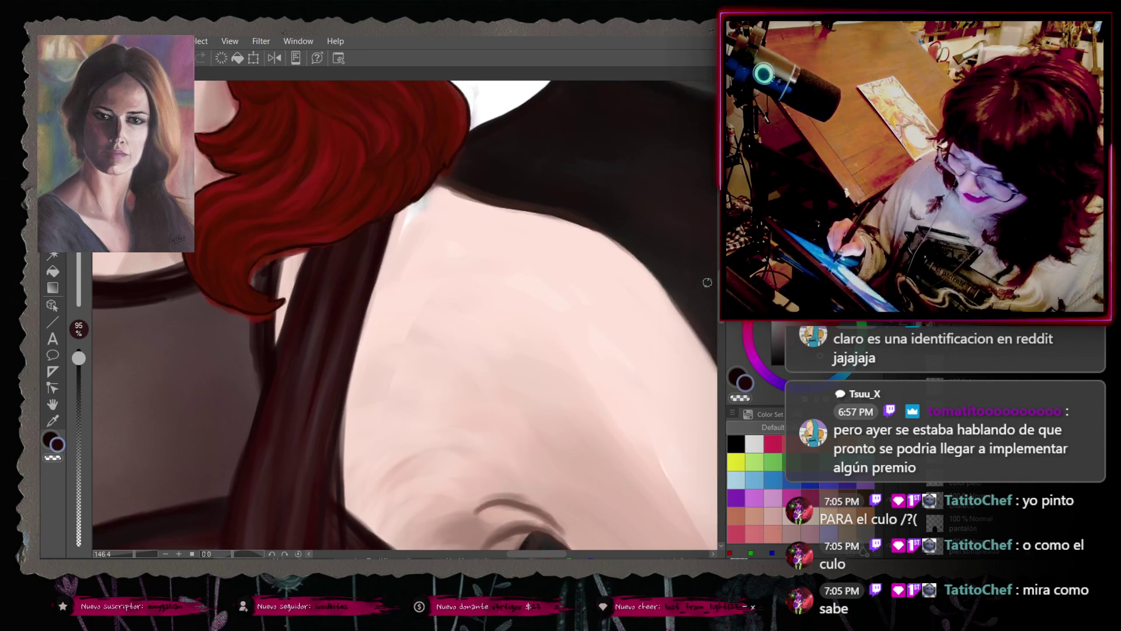
right_click(305, 297)
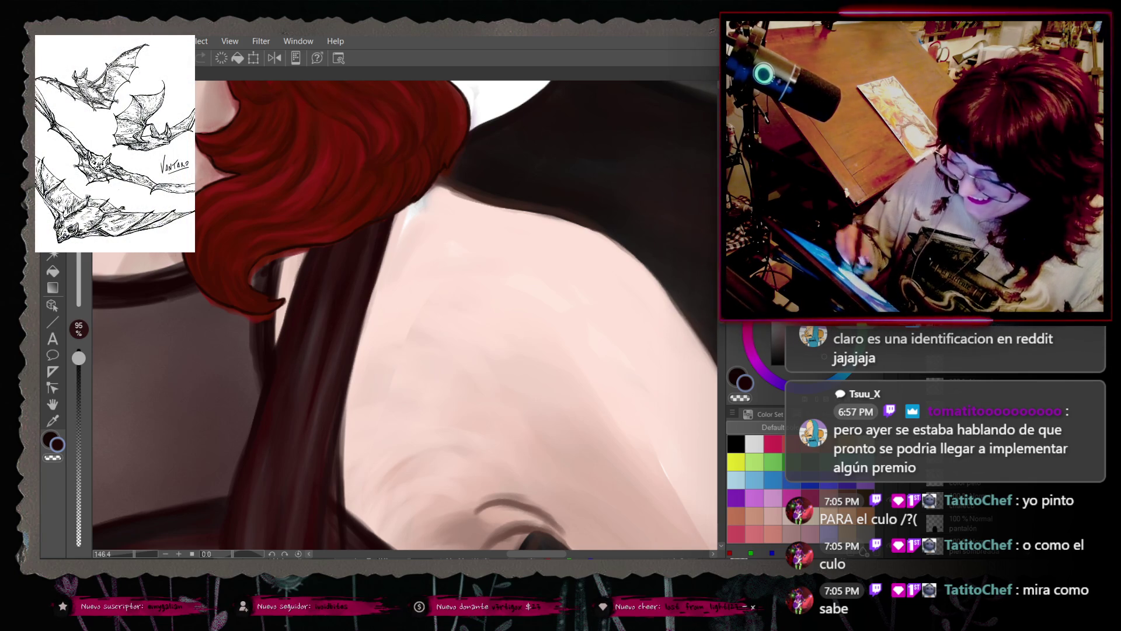
scroll(404, 315, "up", 3)
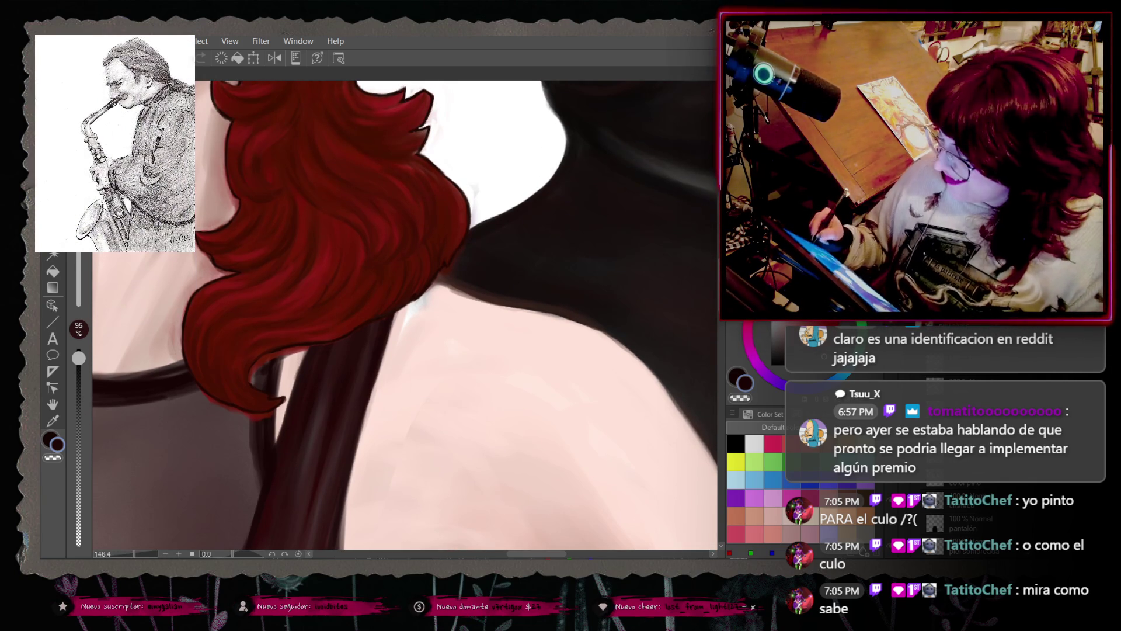
left_click_drag(78, 358, 85, 318)
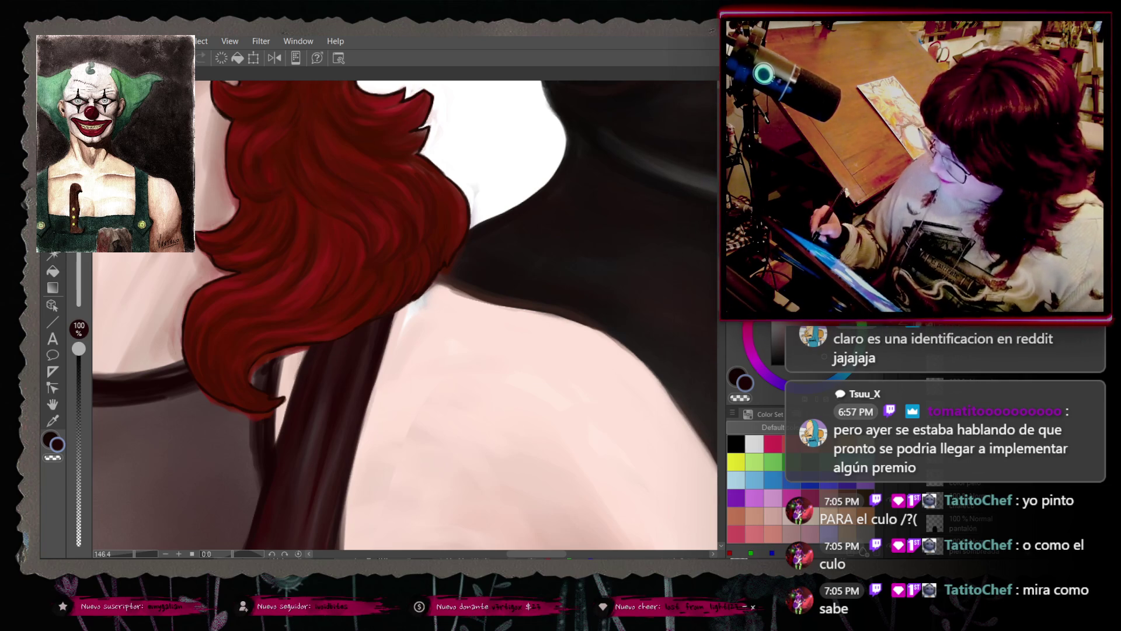
right_click(336, 360)
key("ctrl+z")
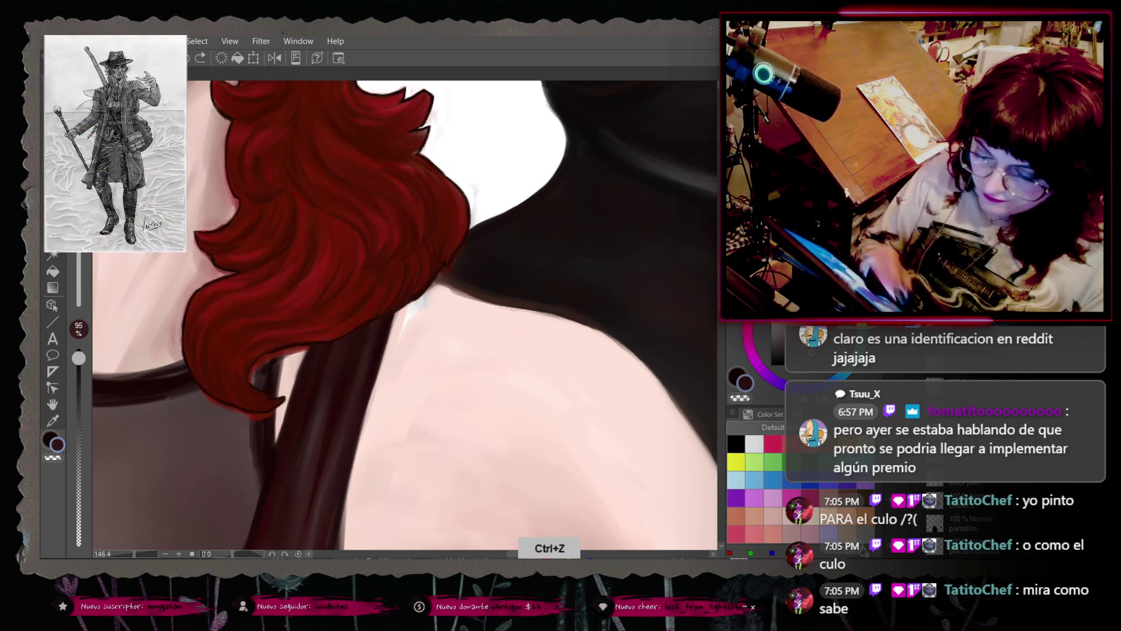
right_click(331, 355)
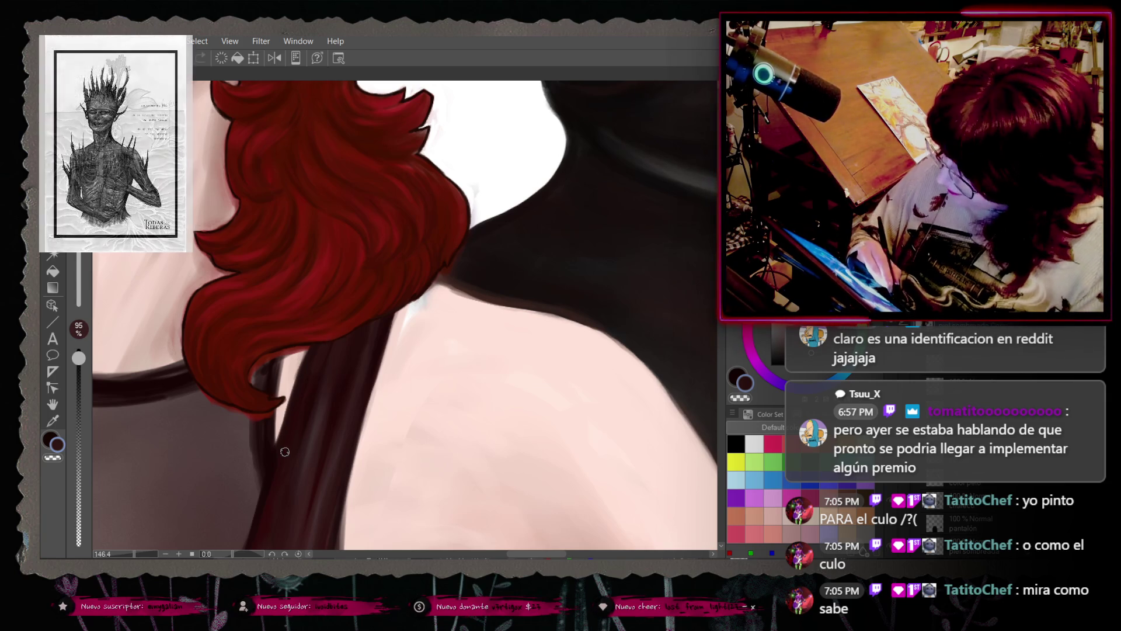
Step: Paint the shoulder and hair tip near the strap with sampled skin pink and dark hair tones
right_click(316, 386)
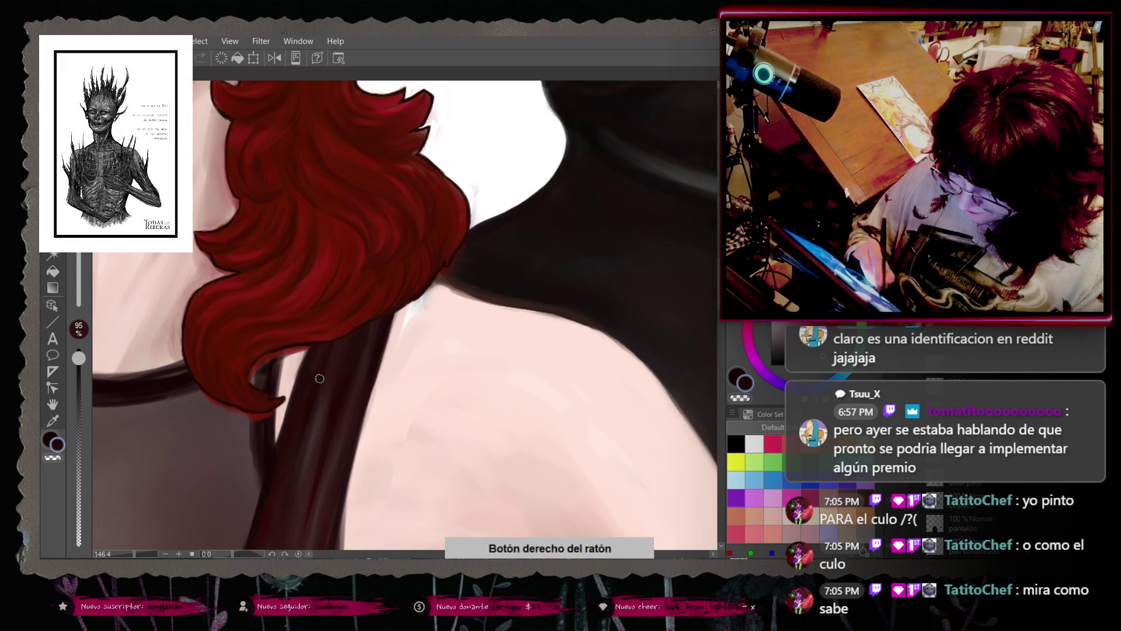
right_click(303, 379)
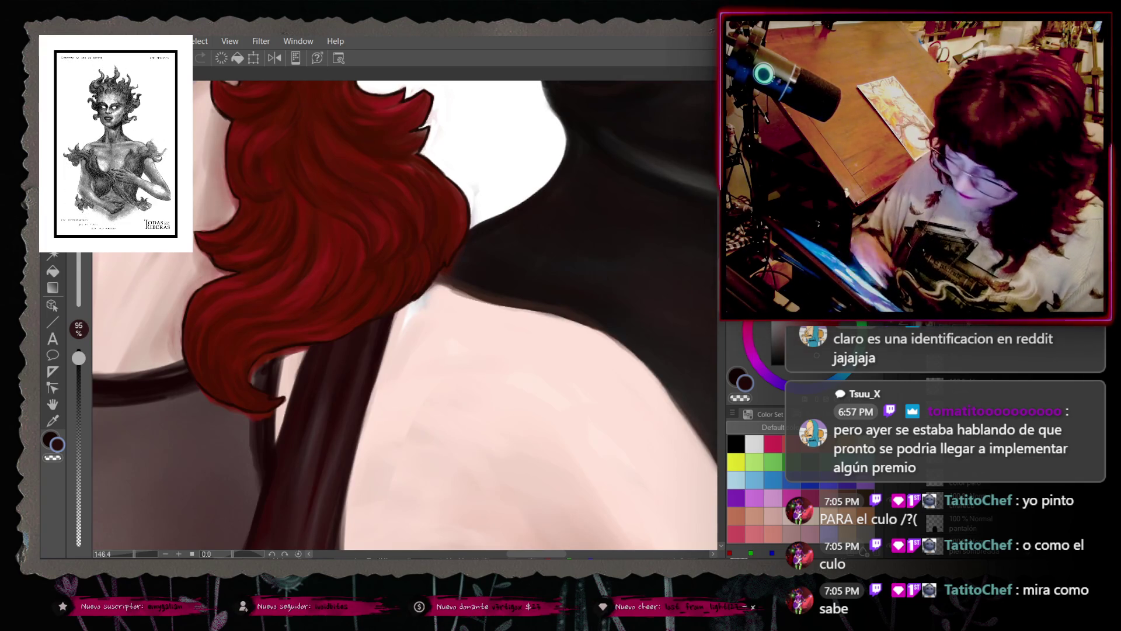
right_click(295, 359)
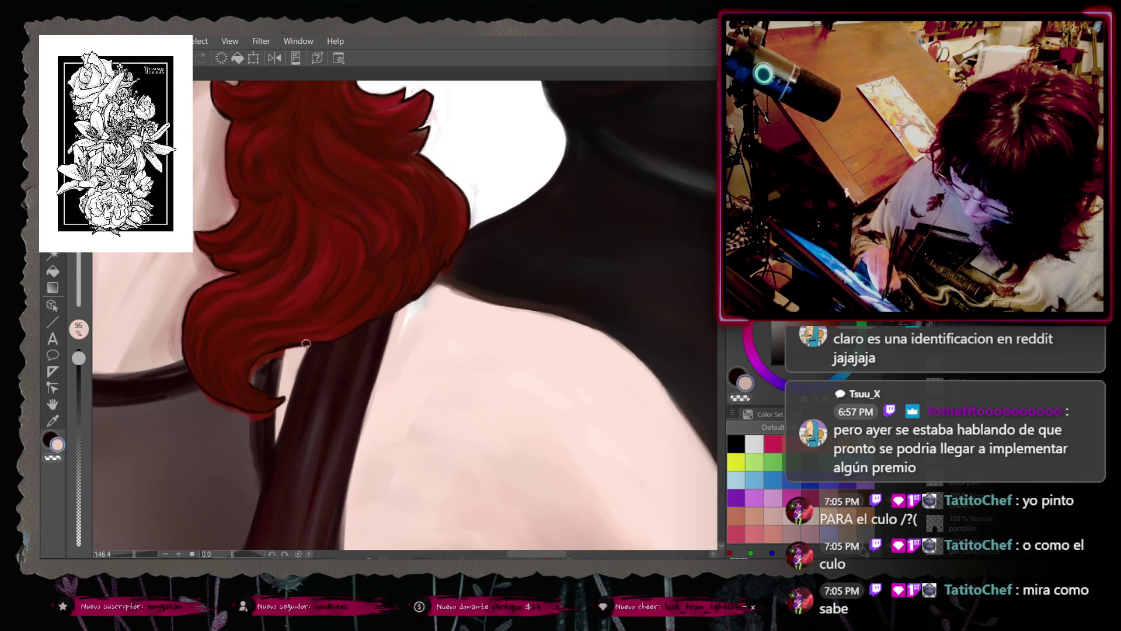
right_click(275, 349)
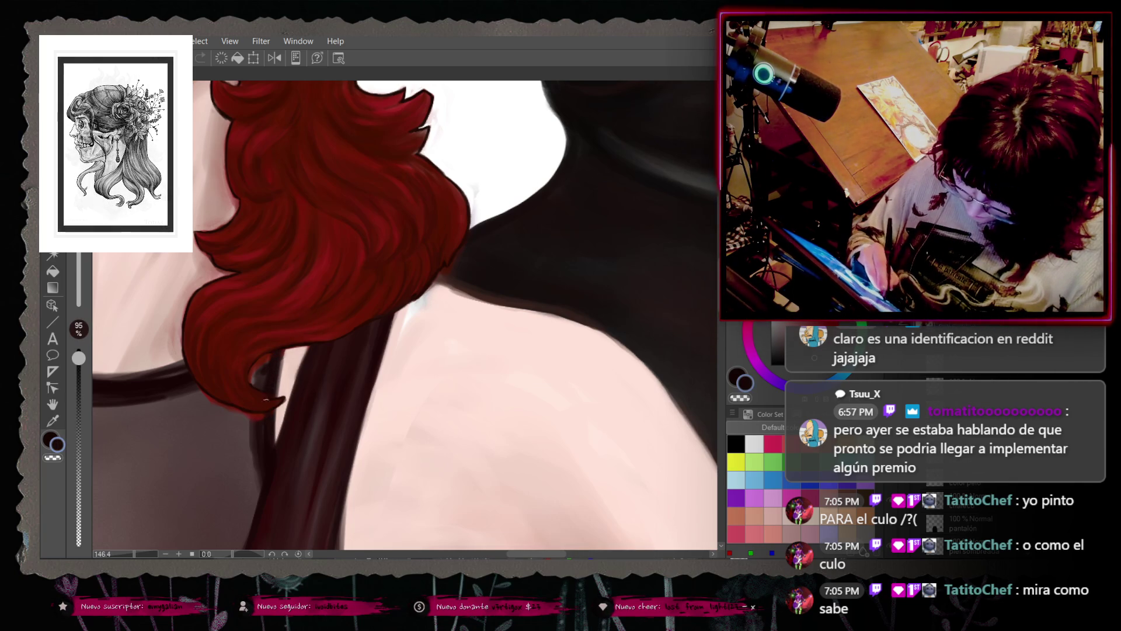
right_click(253, 421)
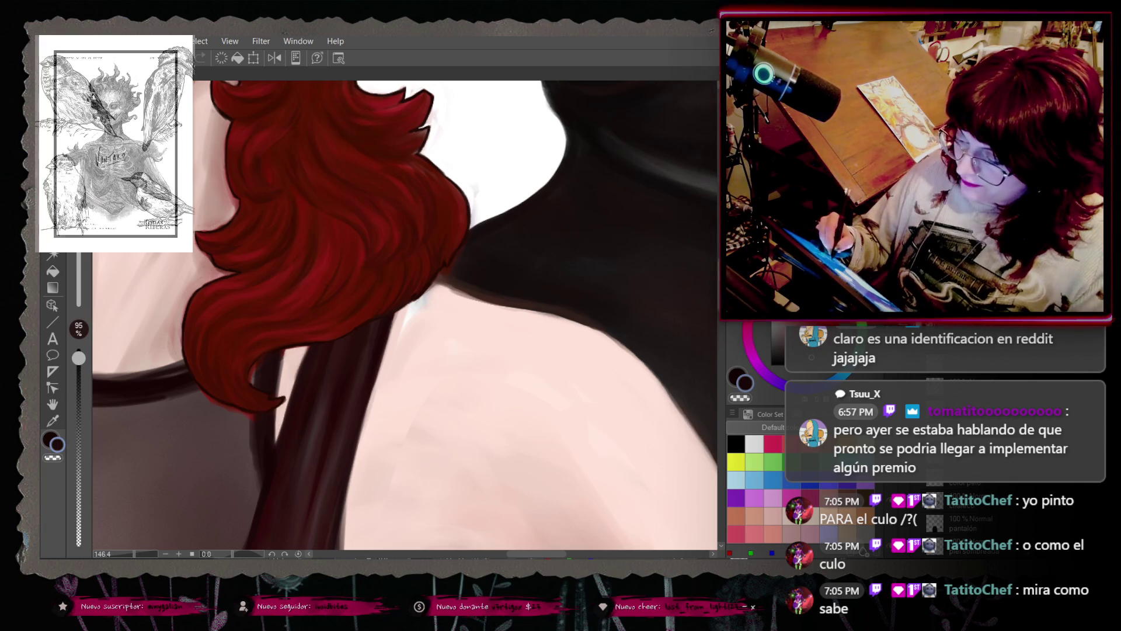
scroll(256, 414, "down", 3)
right_click(262, 320)
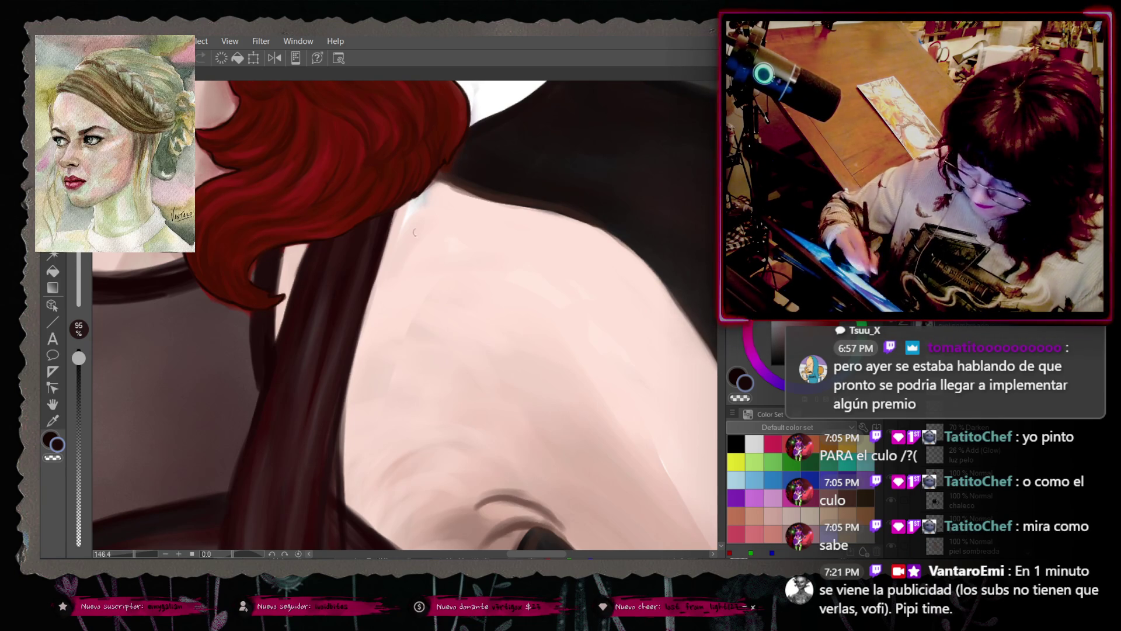
Step: Pan up and sideways to show the collar, choker and shoulder strap beside the hair
left_click_drag(519, 340, 660, 352)
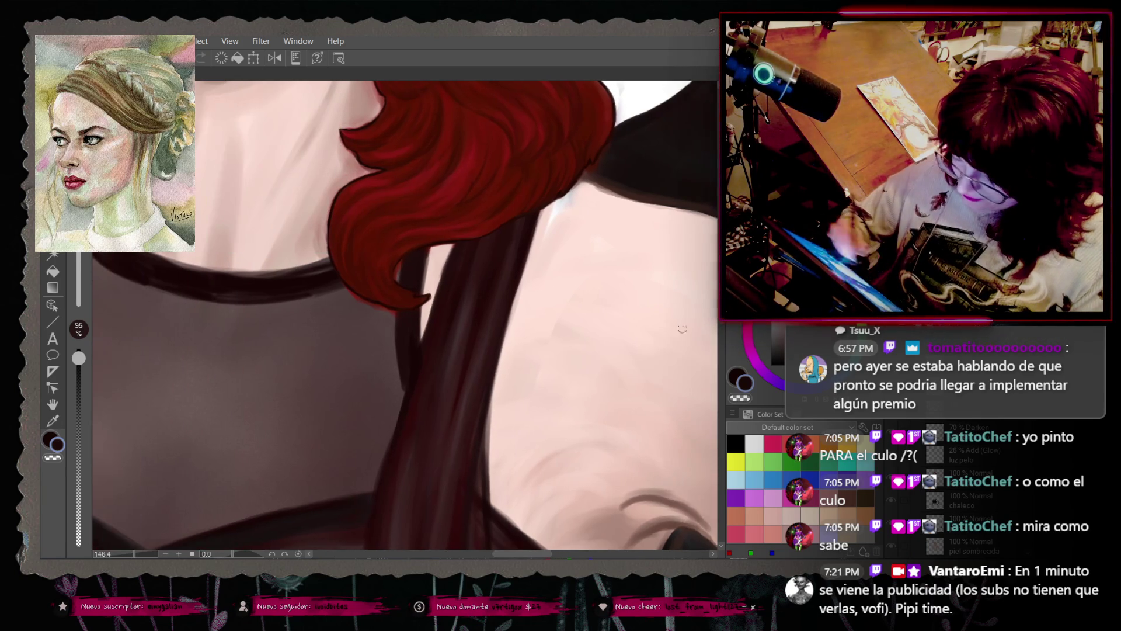
left_click_drag(476, 495, 475, 464)
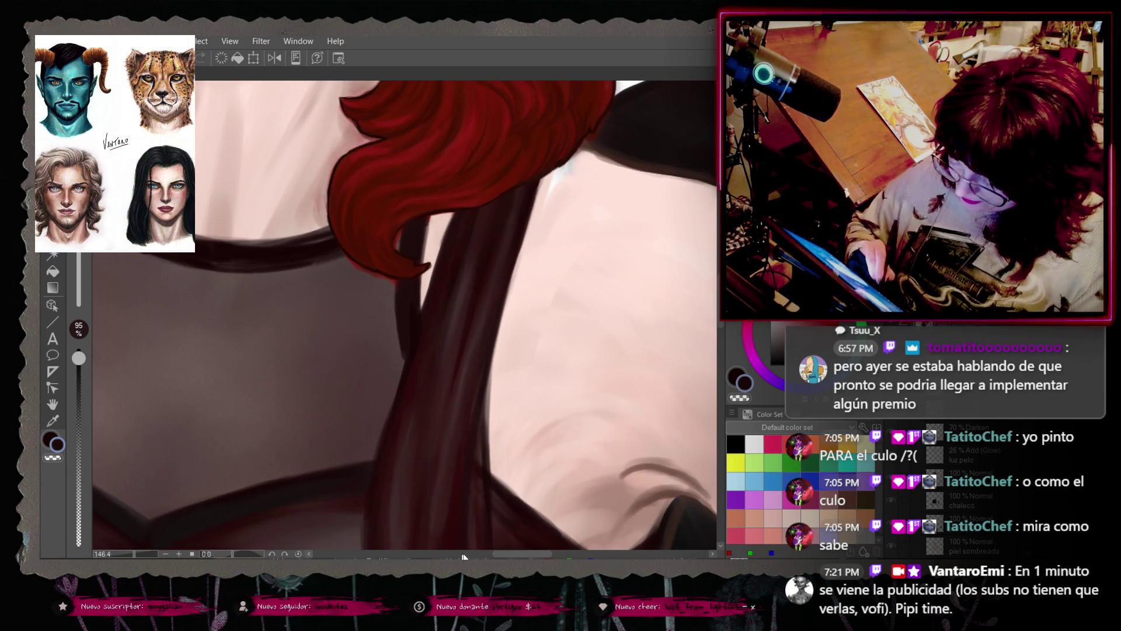
left_click_drag(519, 554, 537, 554)
right_click(156, 257)
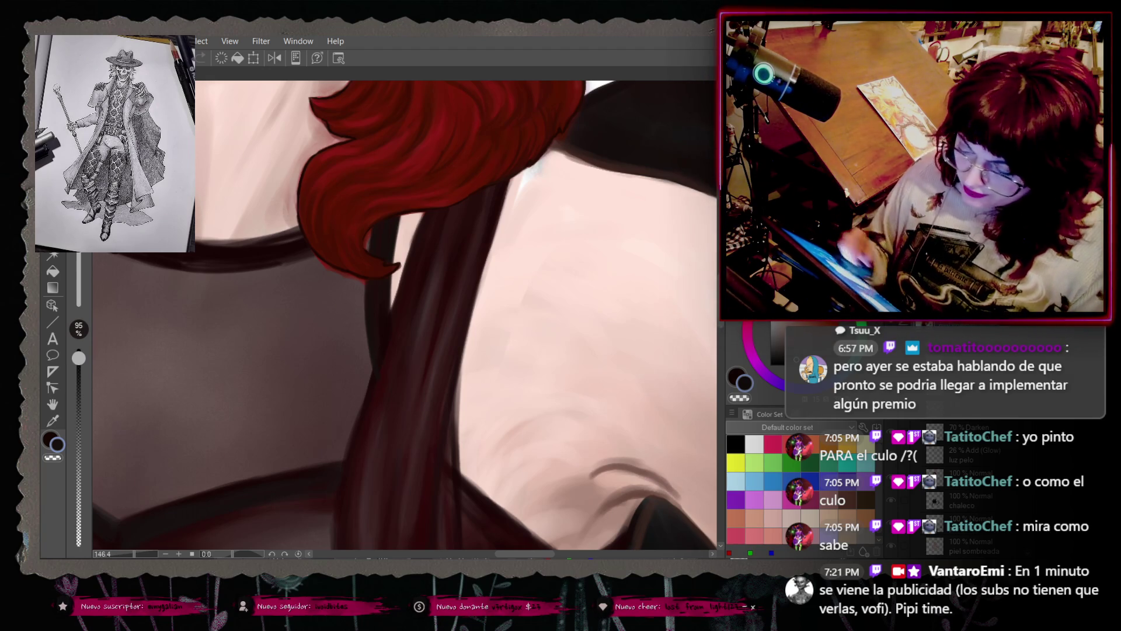
scroll(576, 554, "left", 3)
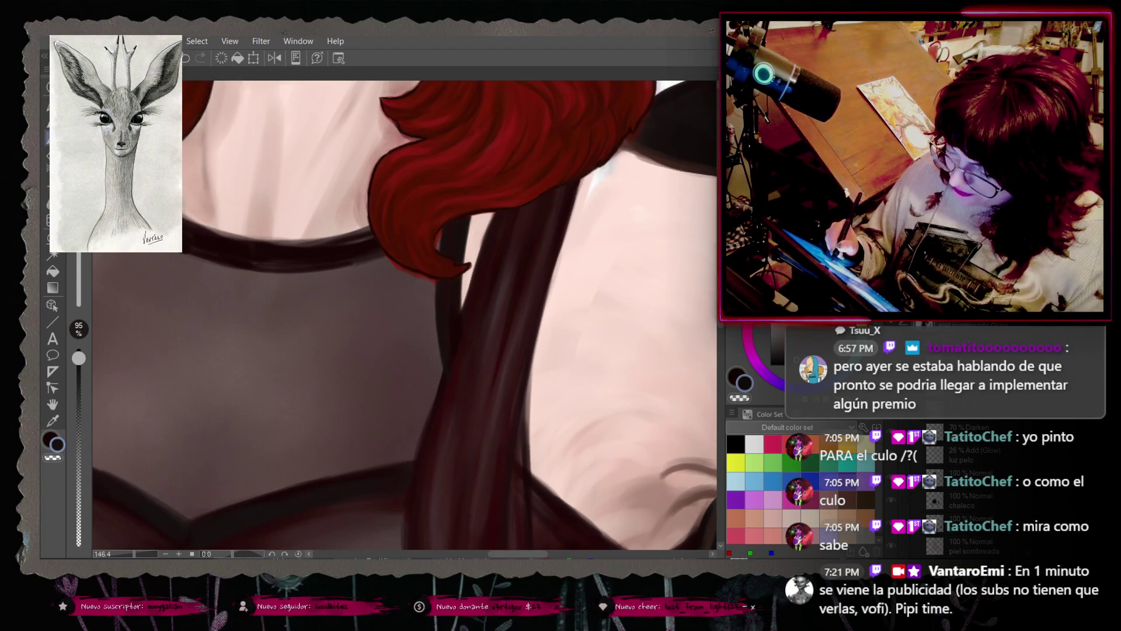
Step: Smooth the sheer top's shading below the collar with sampled fabric colours, undoing one stroke
scroll(387, 343, "up", 2)
scroll(403, 315, "left", 5)
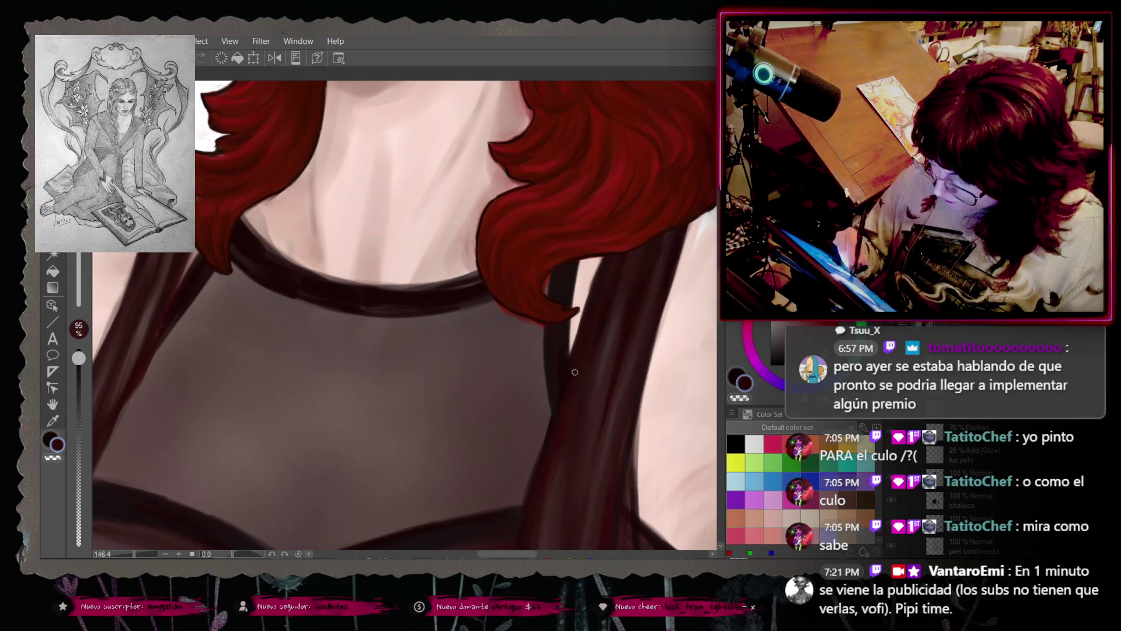
right_click(542, 441)
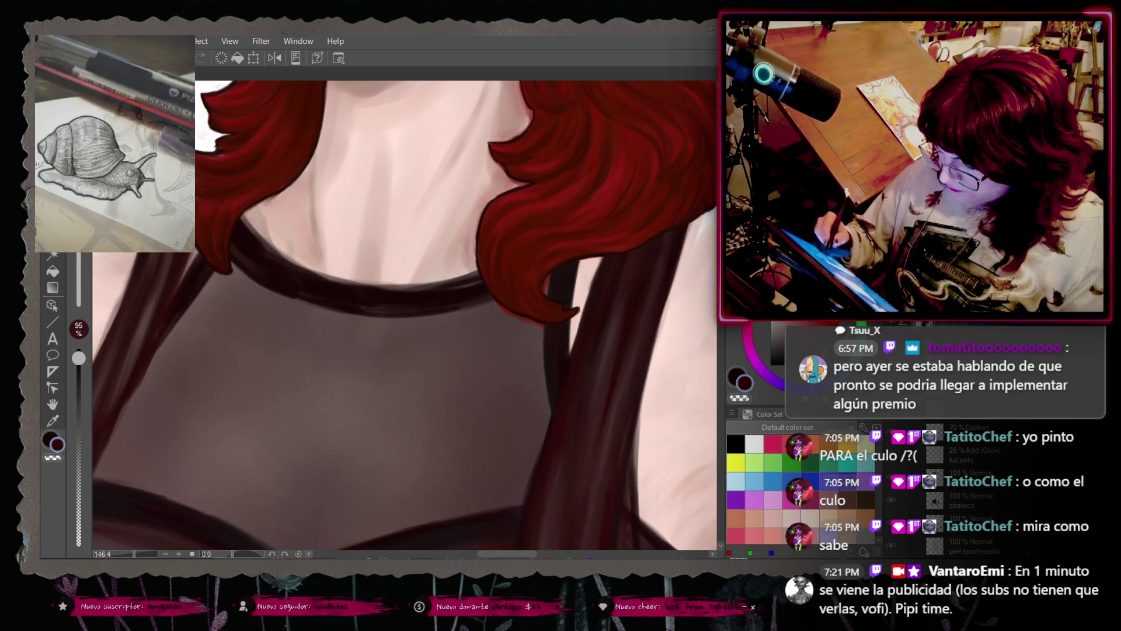
scroll(722, 338, "down", 5)
scroll(722, 337, "up", 5)
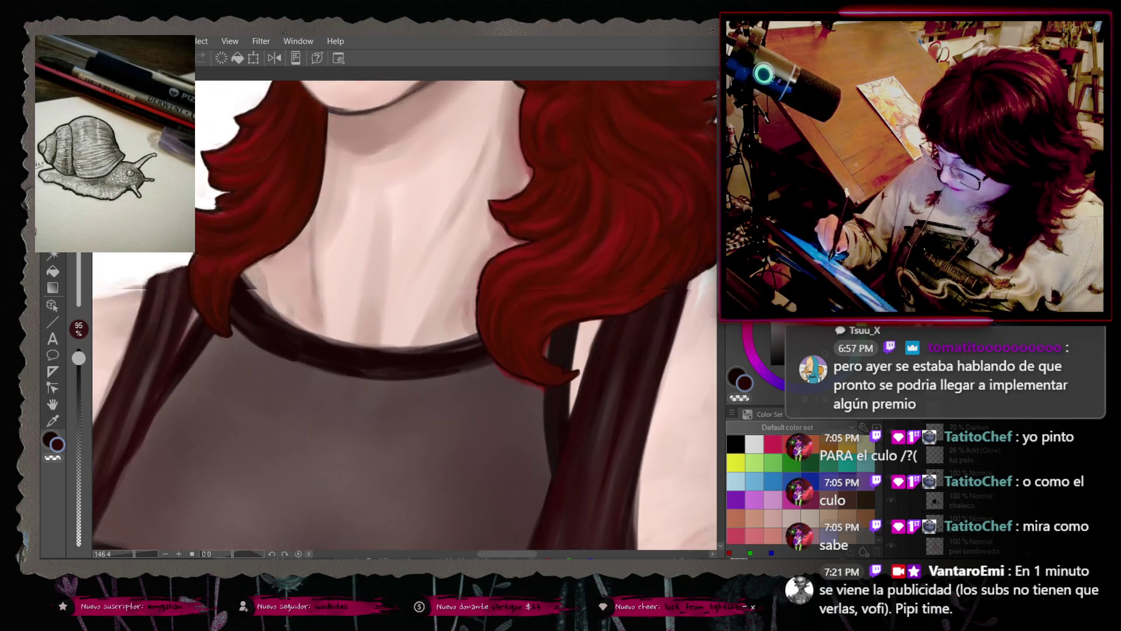
left_click_drag(528, 555, 523, 554)
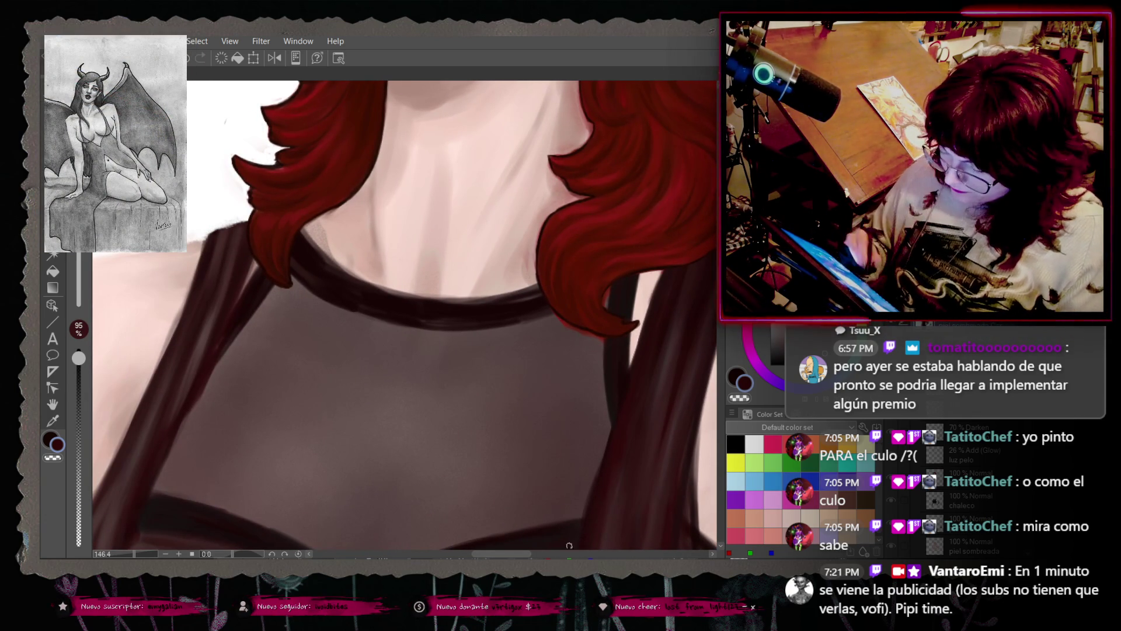
left_click_drag(509, 554, 514, 555)
right_click(255, 240)
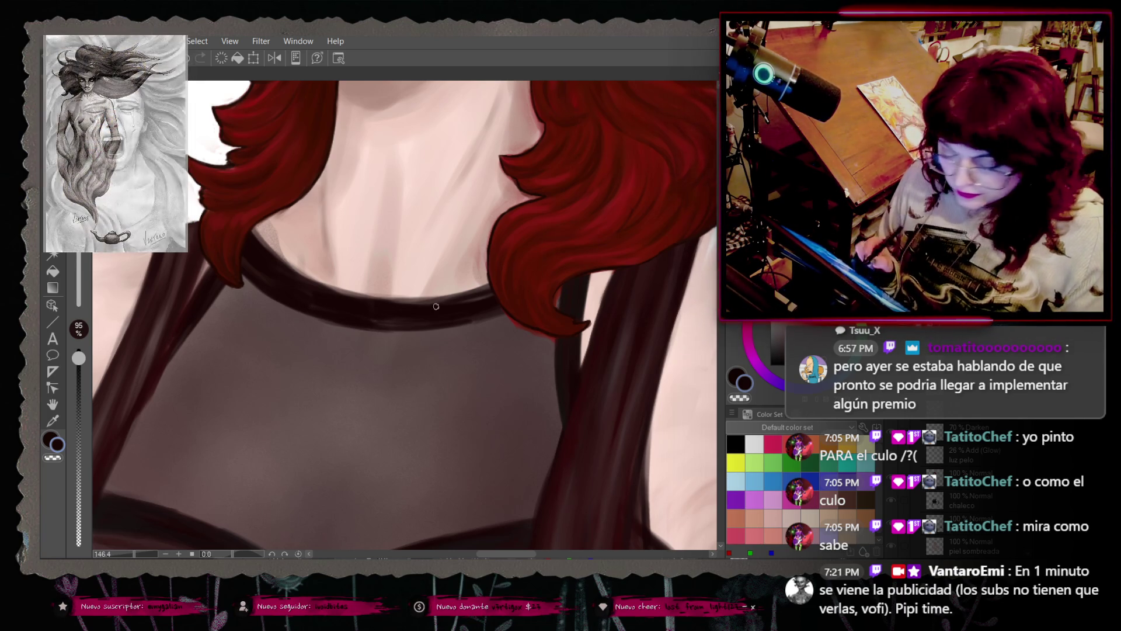
key("ctrl+z")
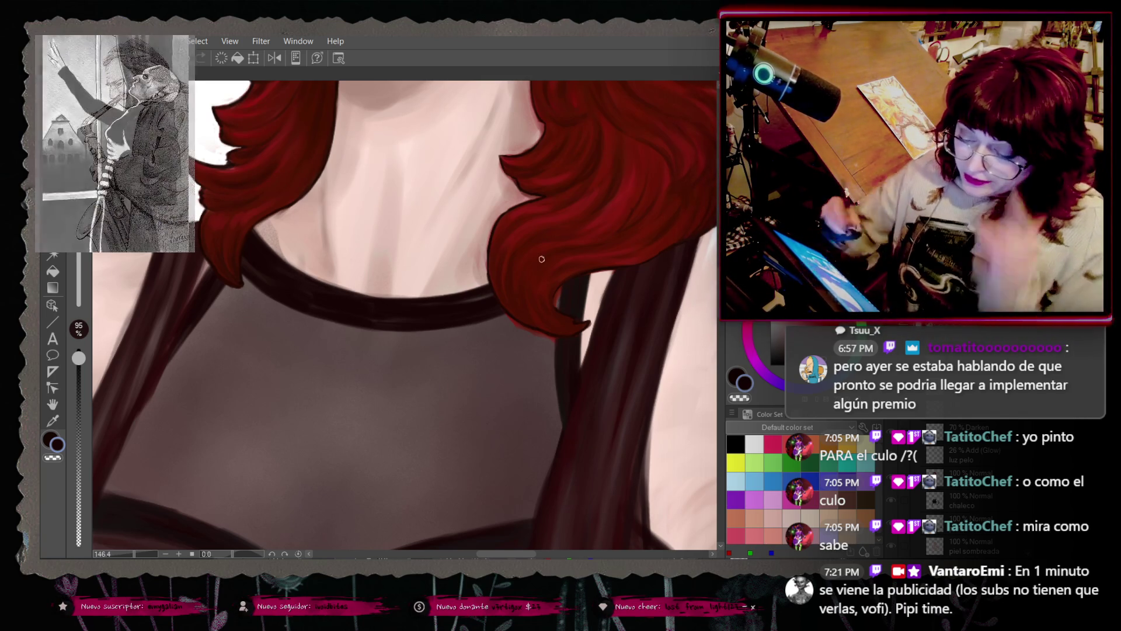
Step: Repaint the collar and sheer fabric using the sampled dark collar and fabric colours
right_click(255, 268)
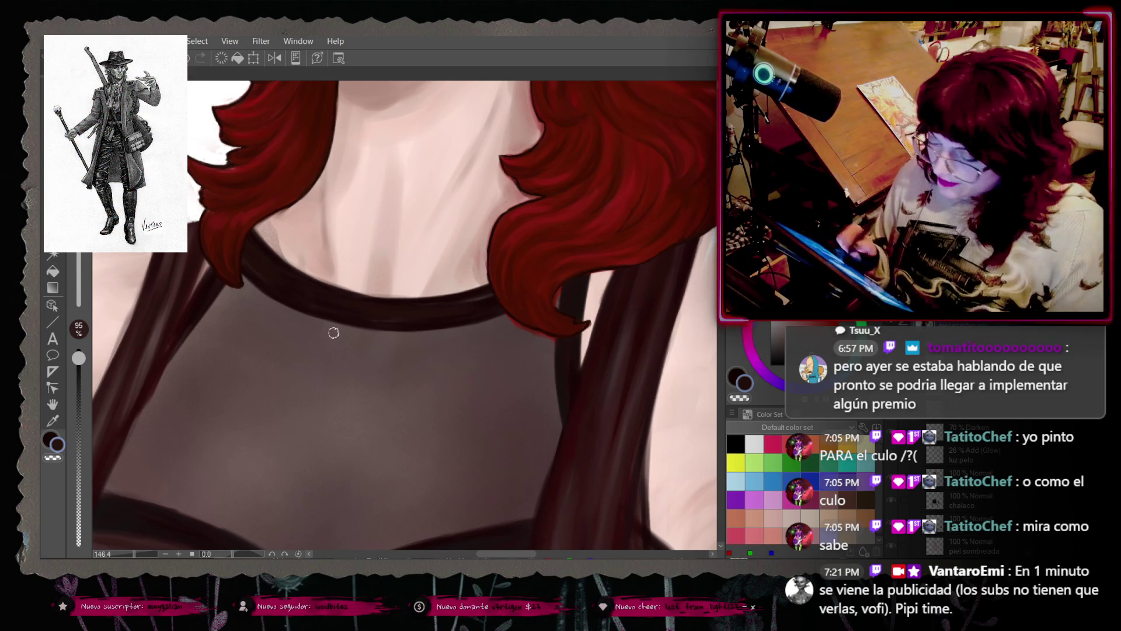
right_click(488, 287)
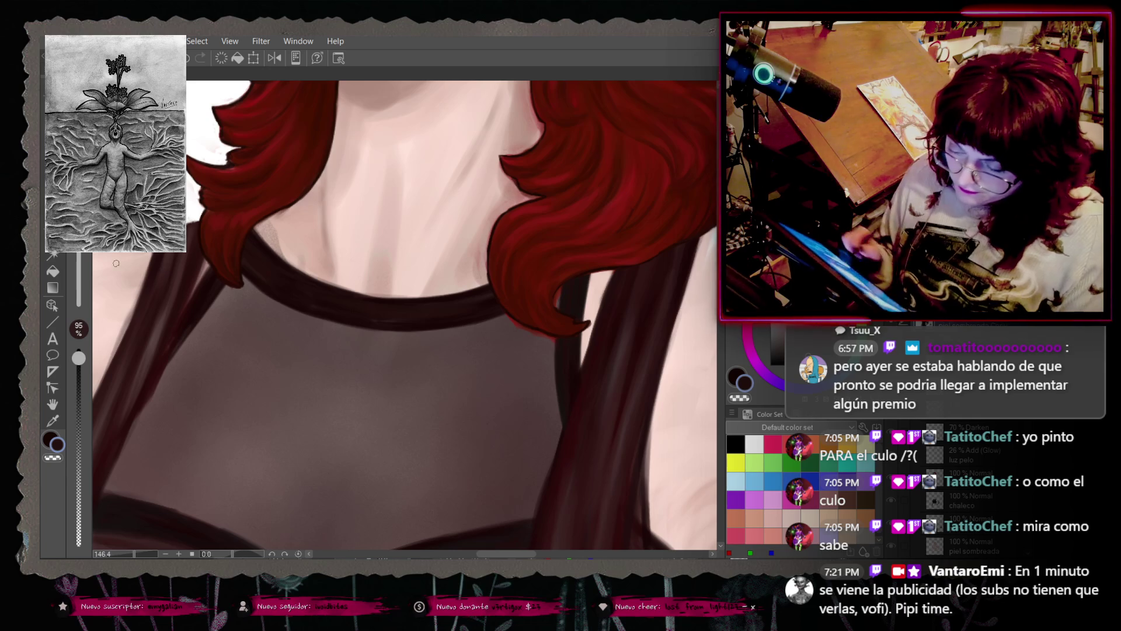
right_click(153, 341)
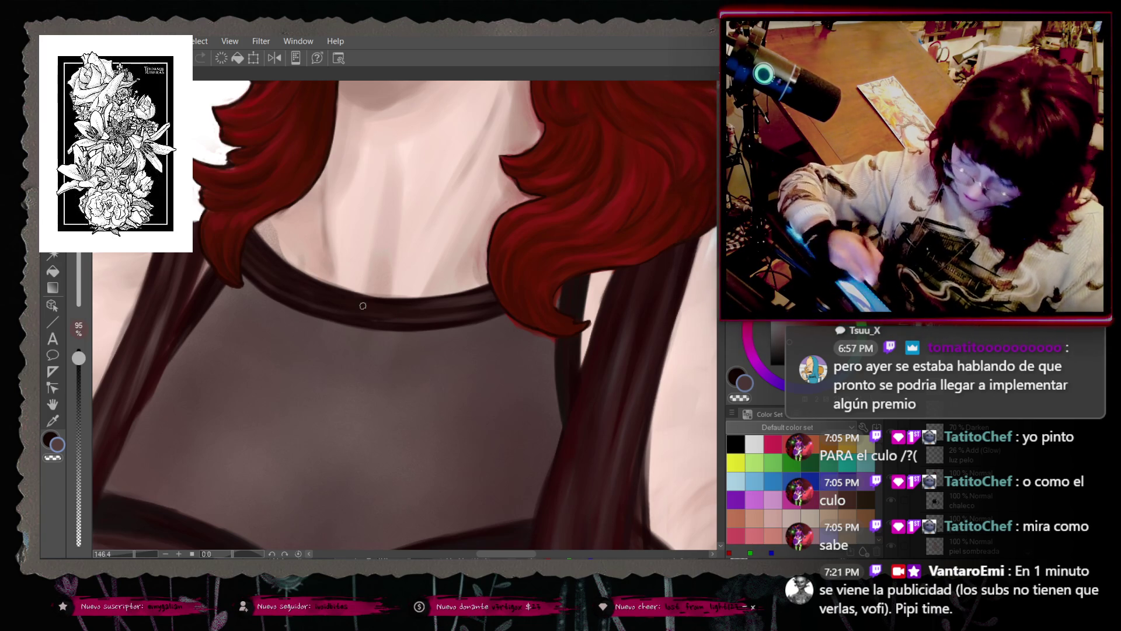
right_click(314, 283)
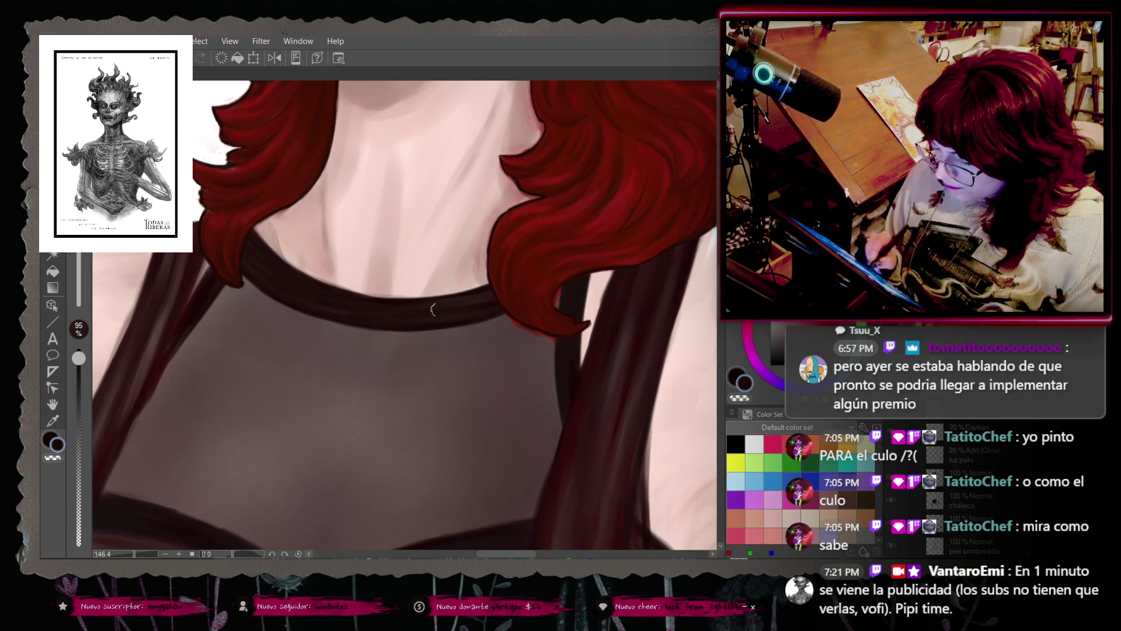
Step: Repaint the red hair tip as a smooth, tapered point over the dark shoulder strap
right_click(499, 321)
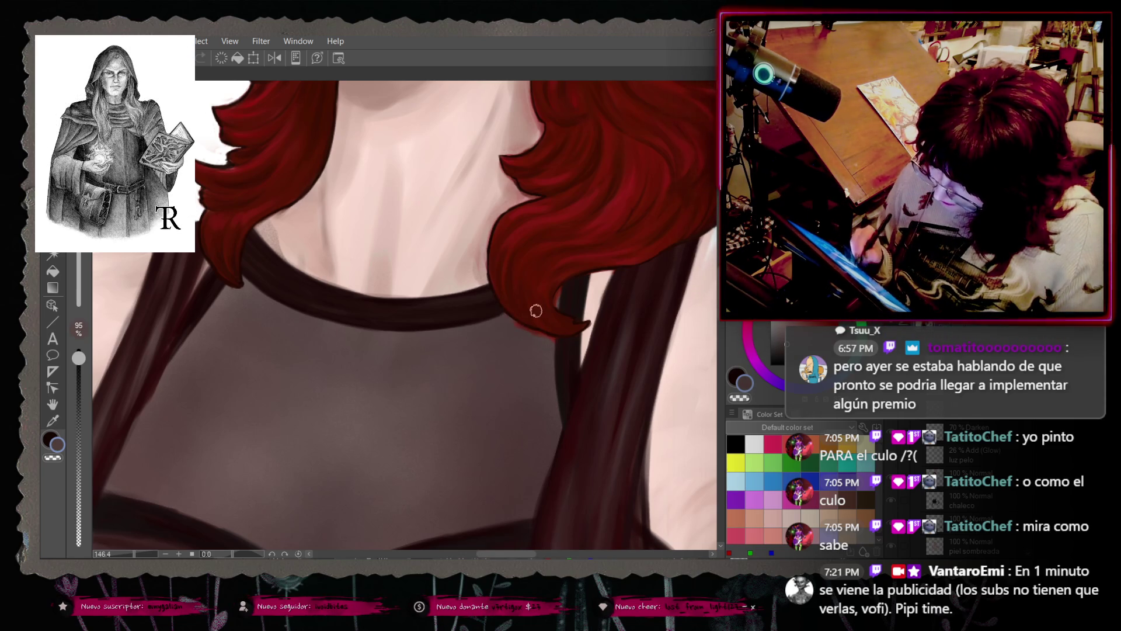
right_click(508, 327)
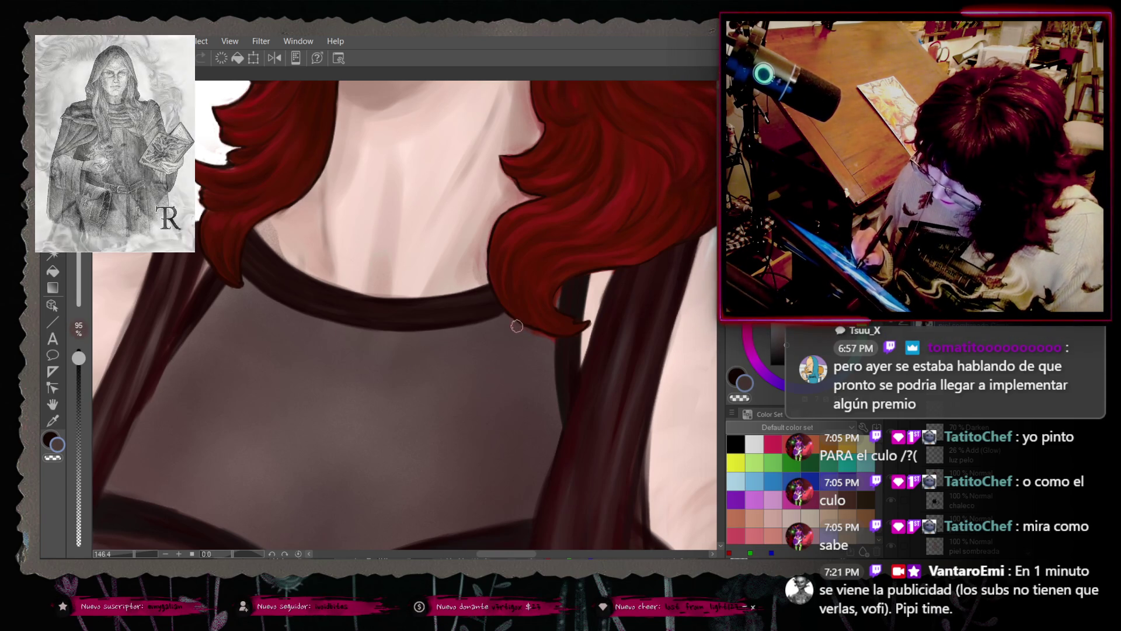
right_click(539, 329)
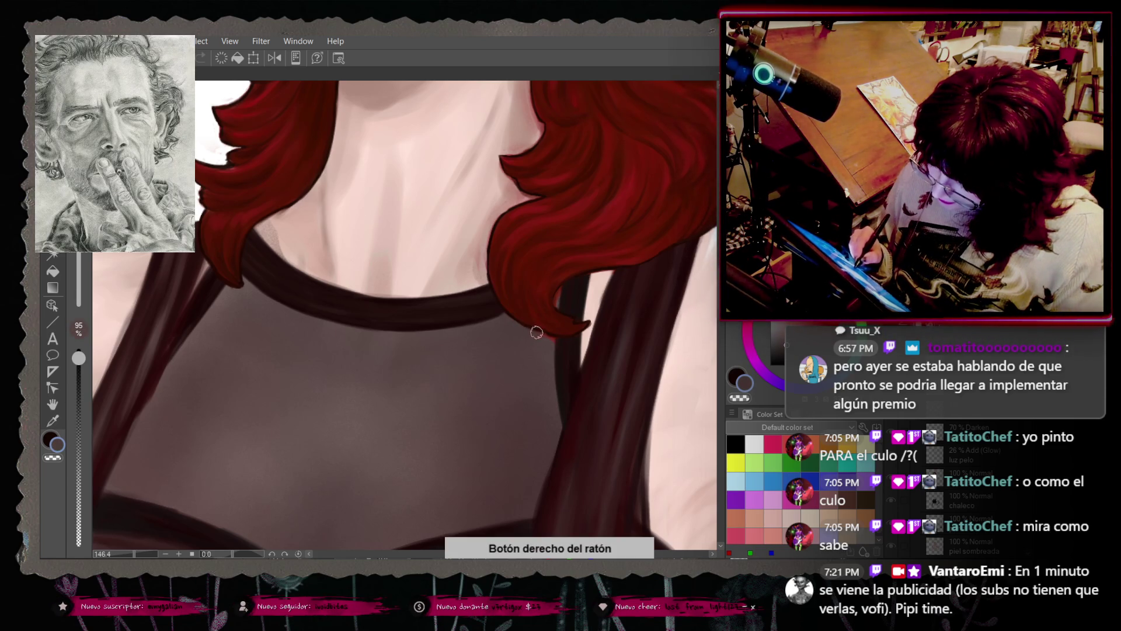
right_click(545, 330)
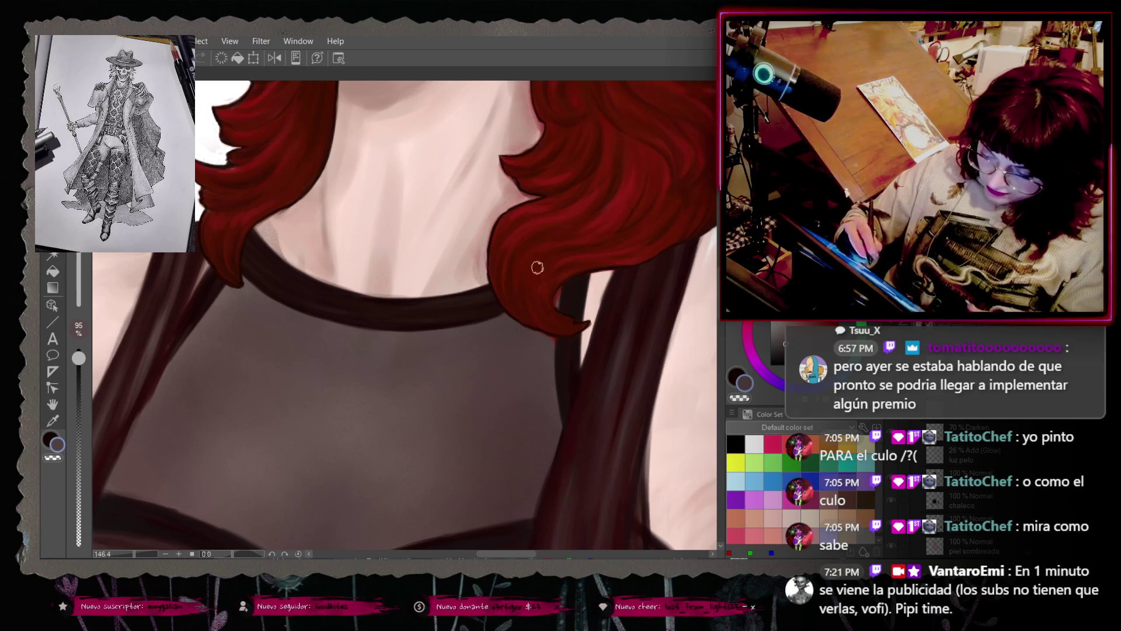
right_click(549, 347)
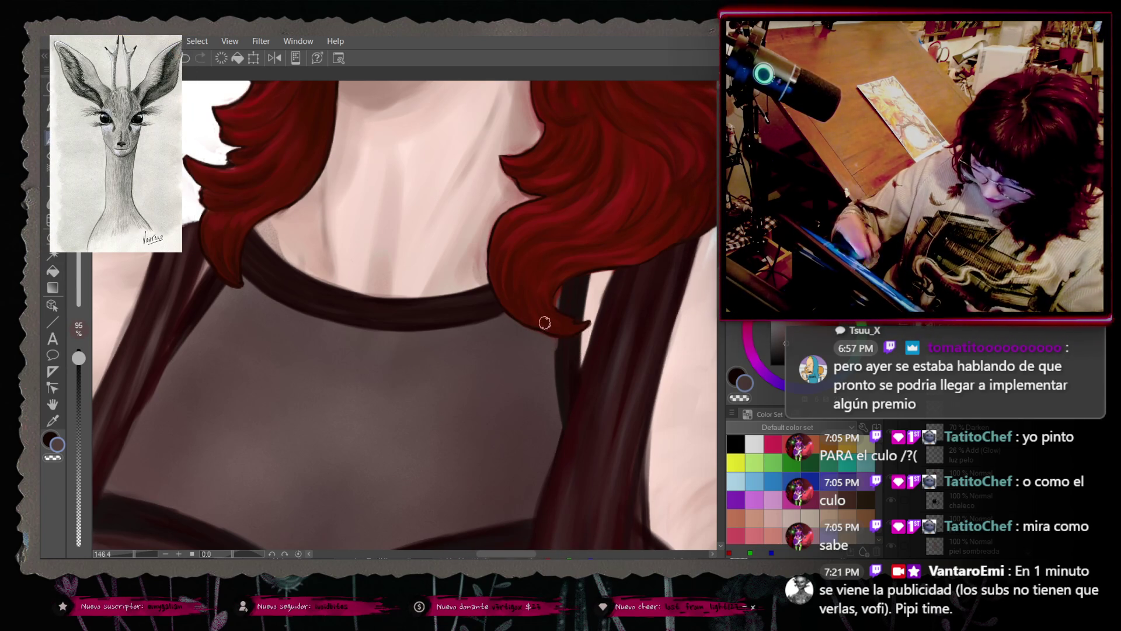
key("ctrl+z")
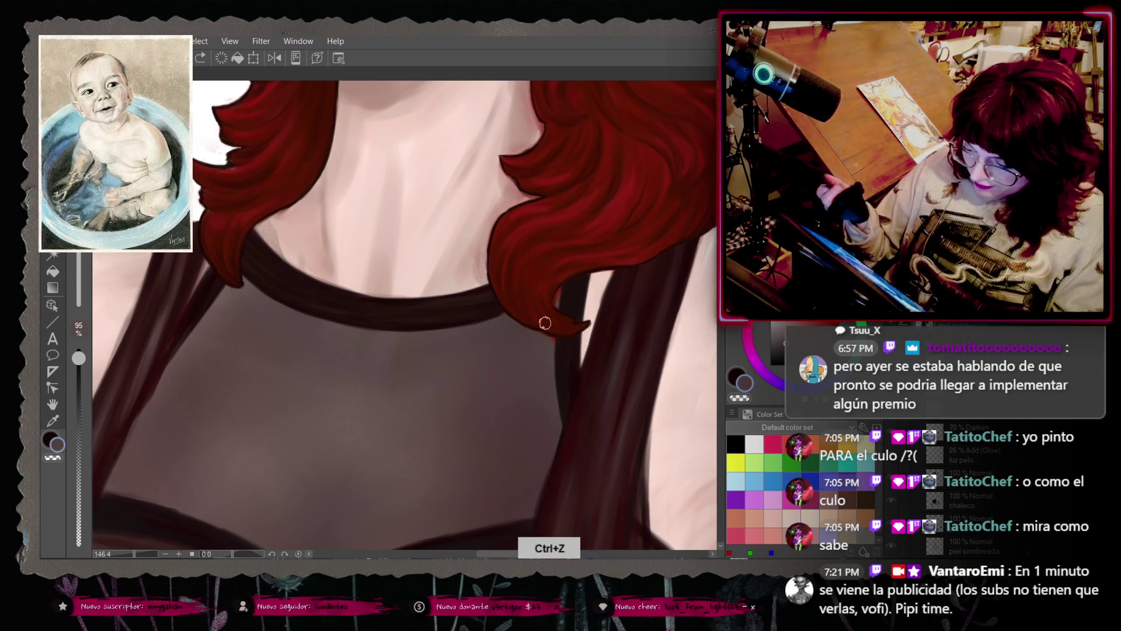
left_click_drag(546, 354, 548, 318)
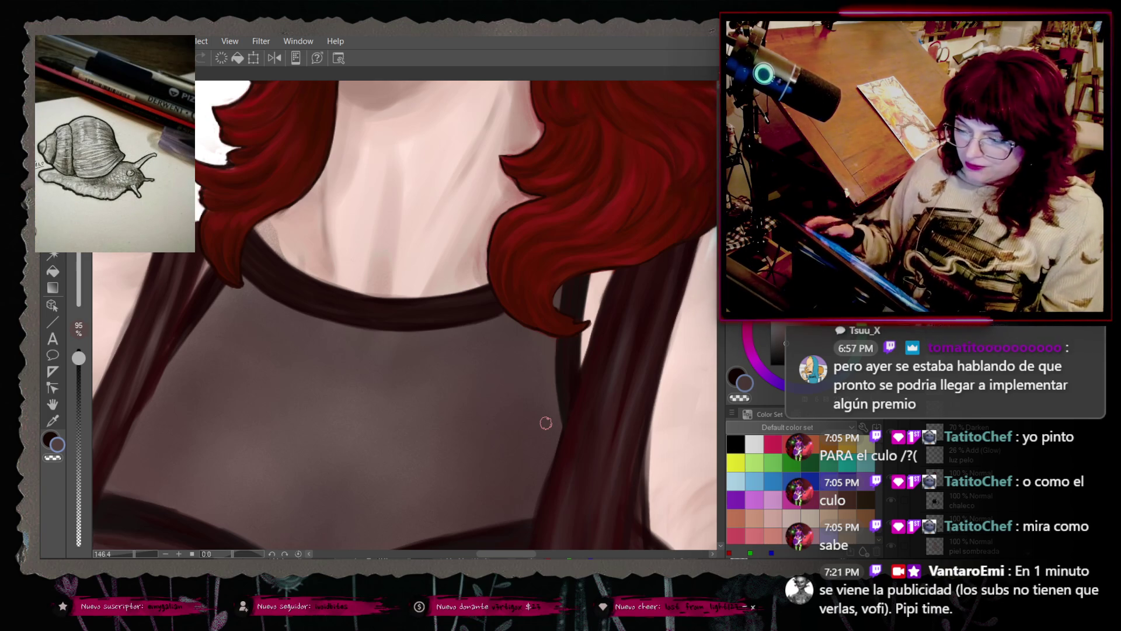
Step: At 200% zoom and 100% brush opacity, repaint the collar edge under the hair tip, undoing rejected strokes
scroll(546, 422, "up", 2)
scroll(405, 315, "up", 3)
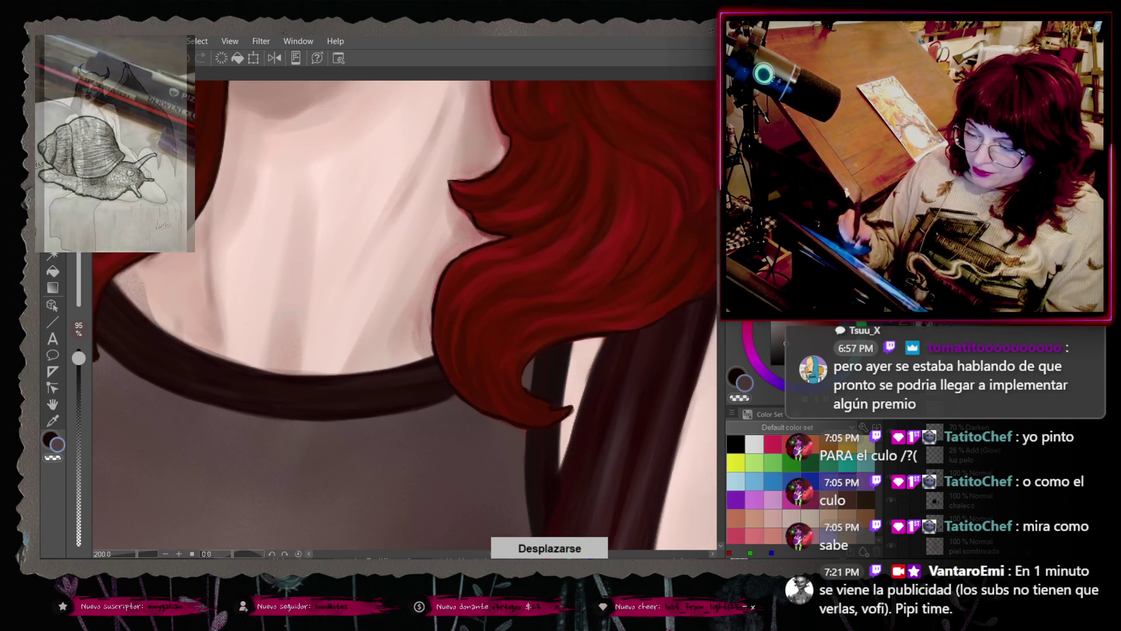
scroll(592, 414, "down", 2)
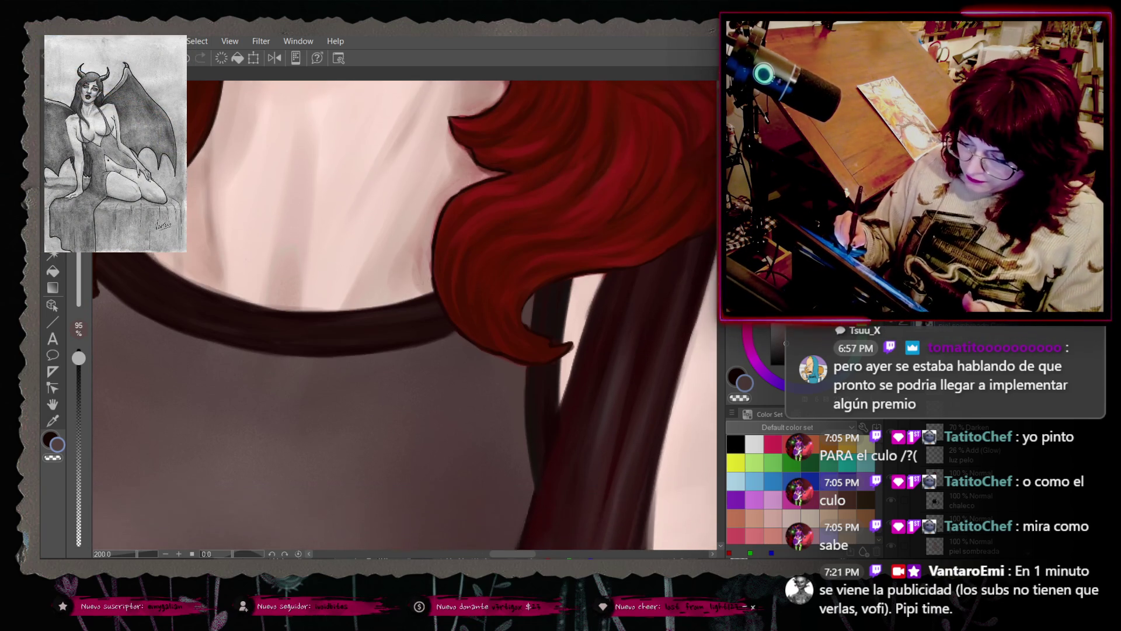
left_click_drag(78, 357, 78, 348)
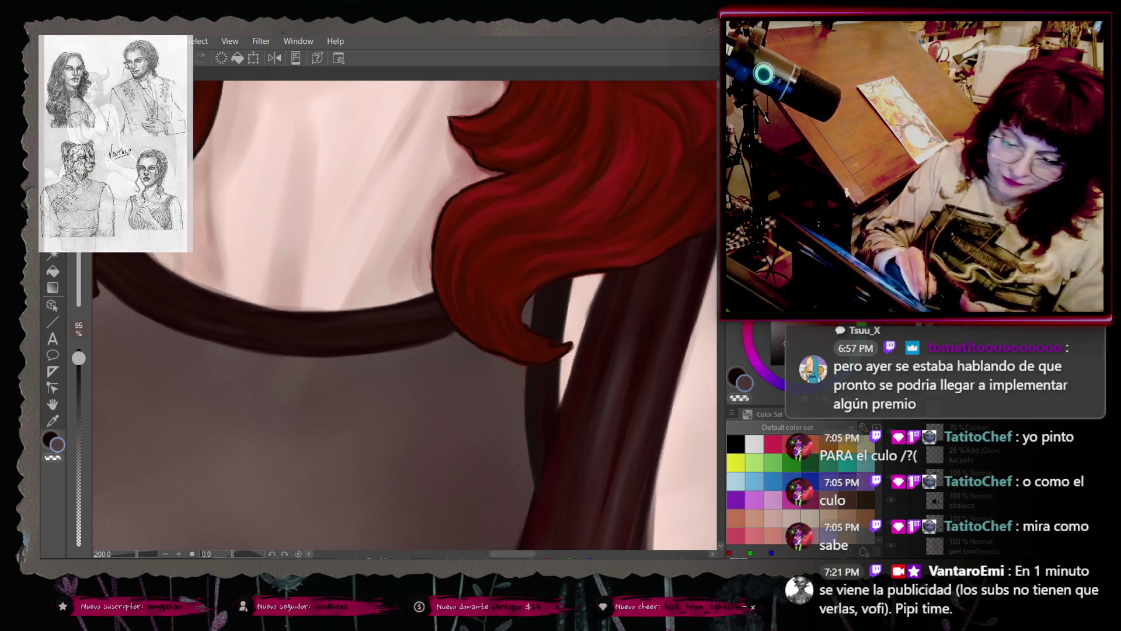
right_click(446, 334)
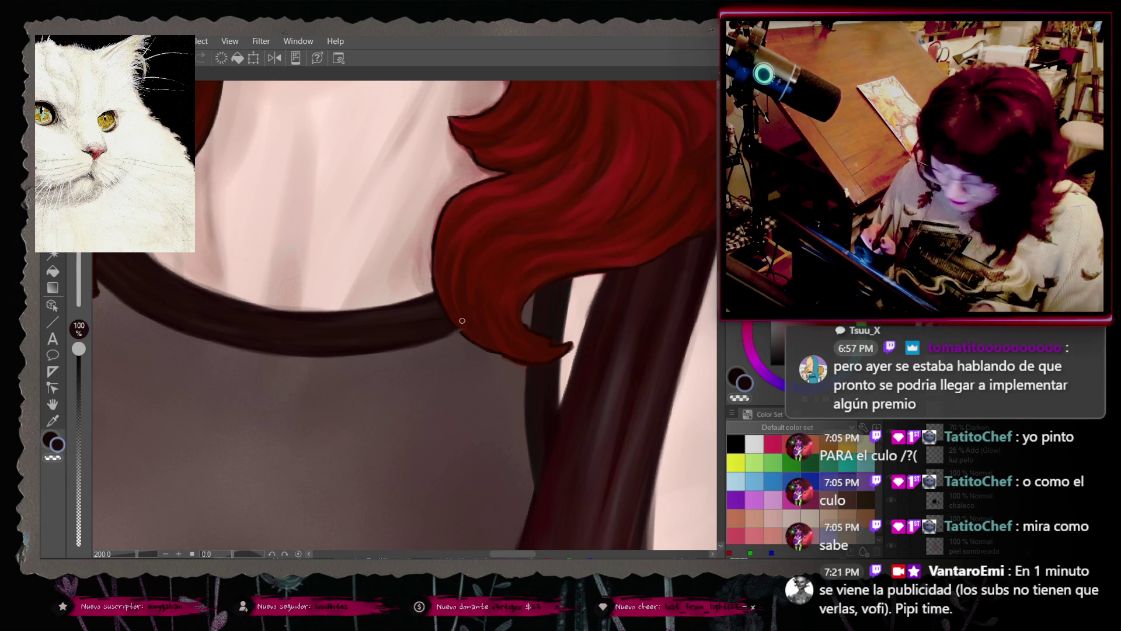
key("ctrl+z")
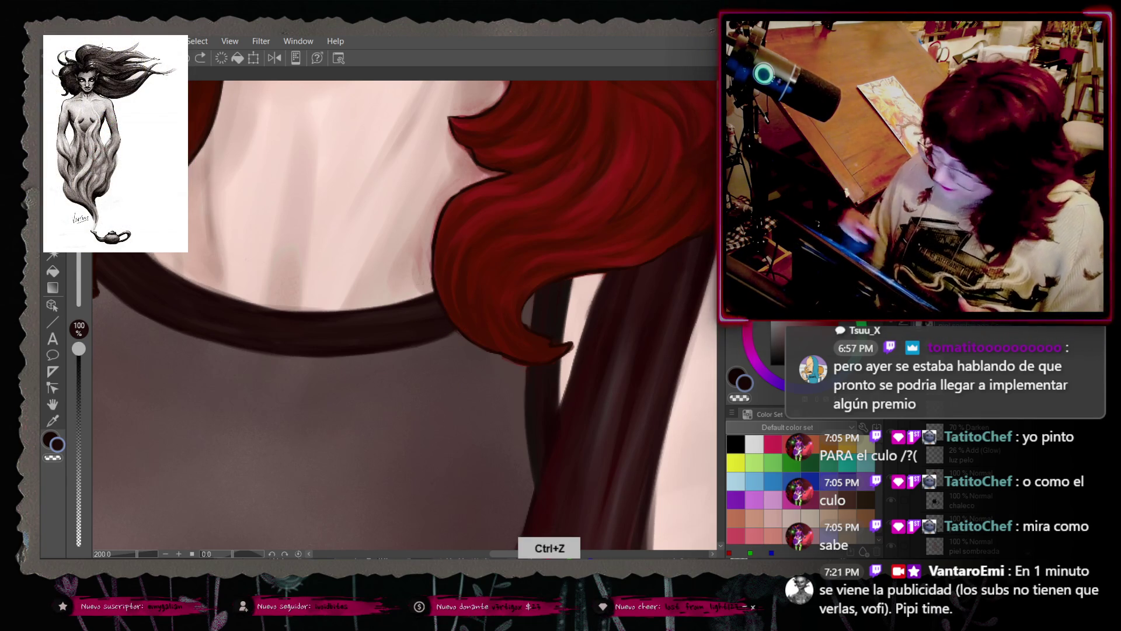
right_click(413, 338)
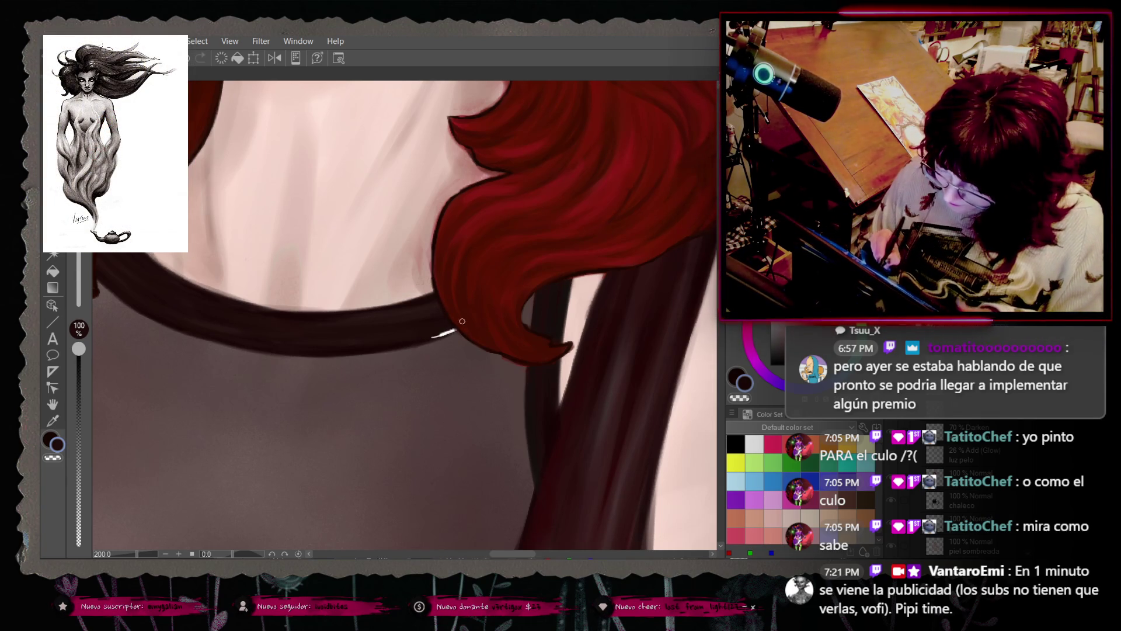
key("ctrl+z")
right_click(412, 307)
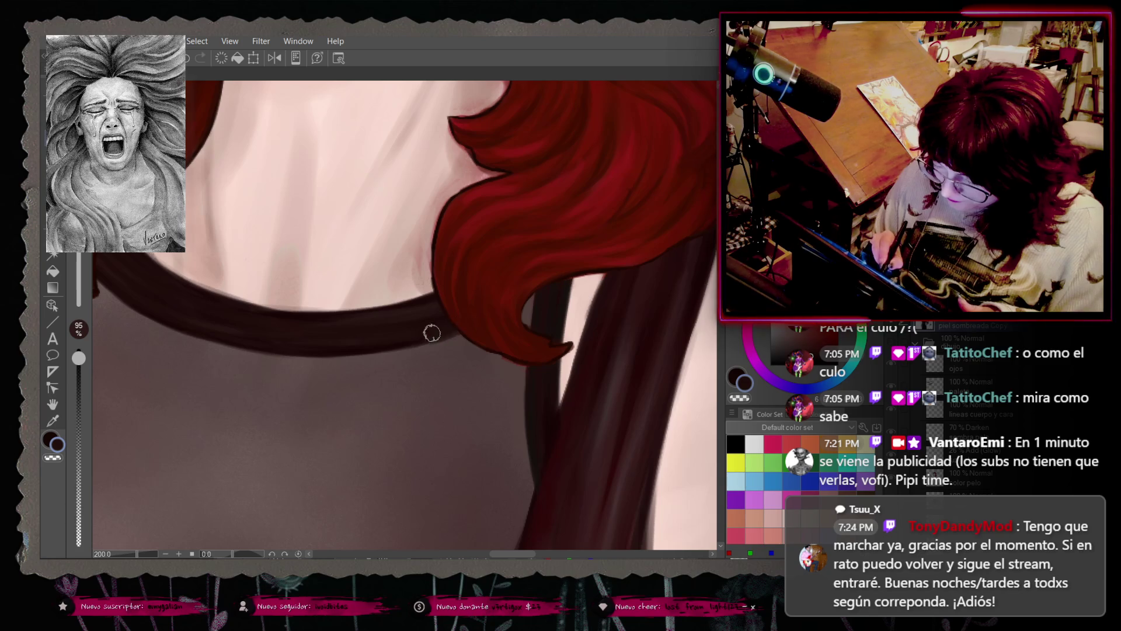
key("ctrl+z")
right_click(327, 338)
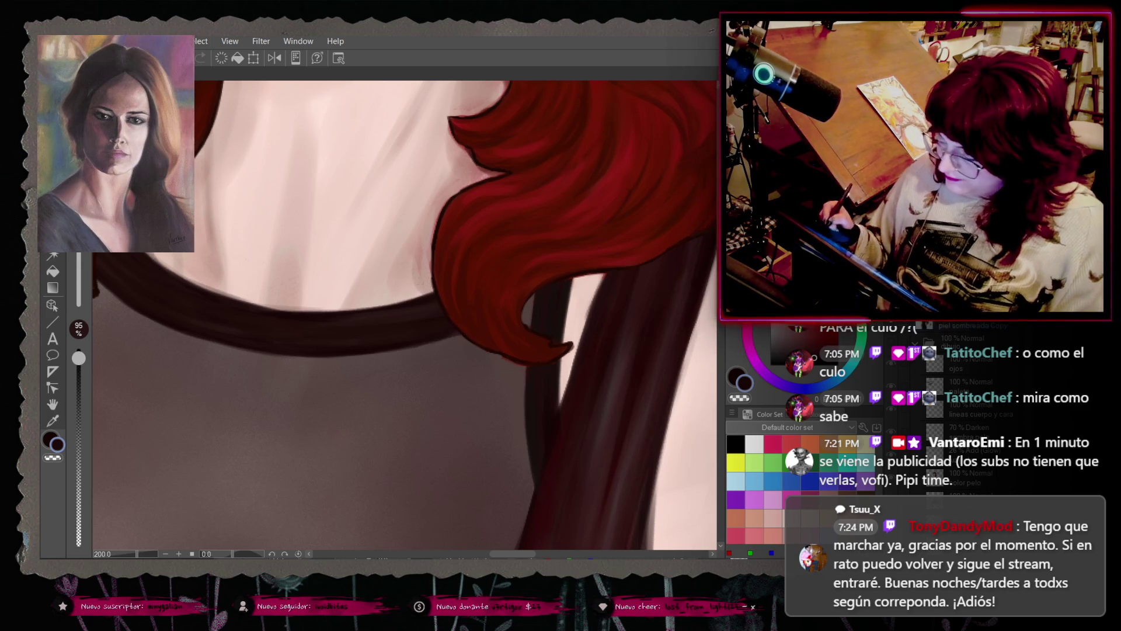
key("o")
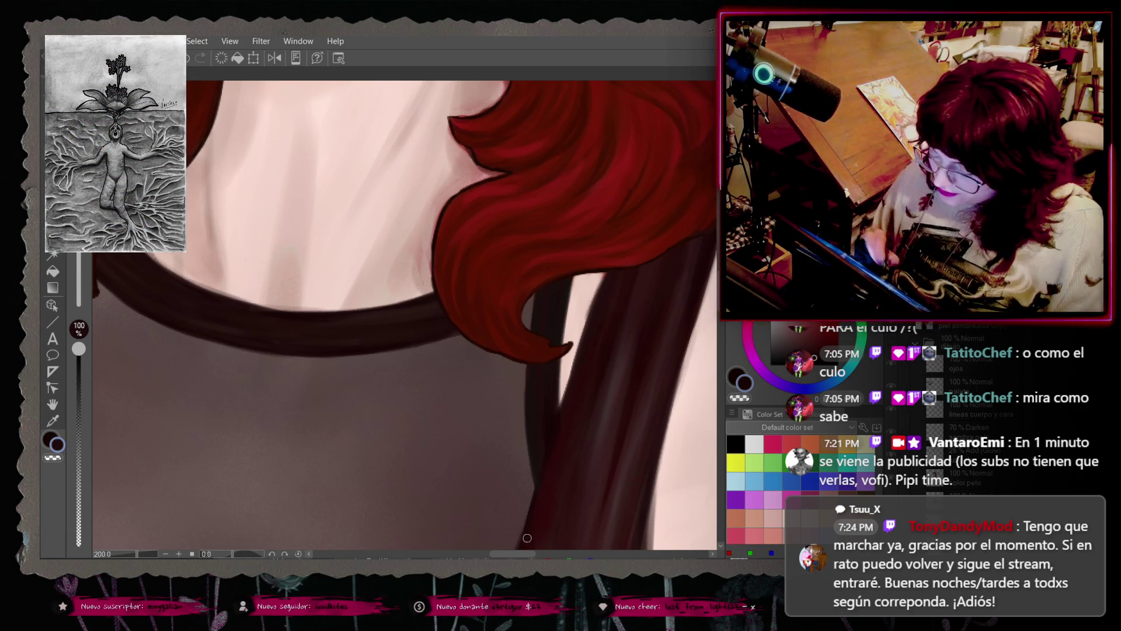
Step: Paint a dark strap-colour stroke under the hair curl, then undo it
scroll(711, 304, "right", 3)
scroll(710, 304, "up", 3)
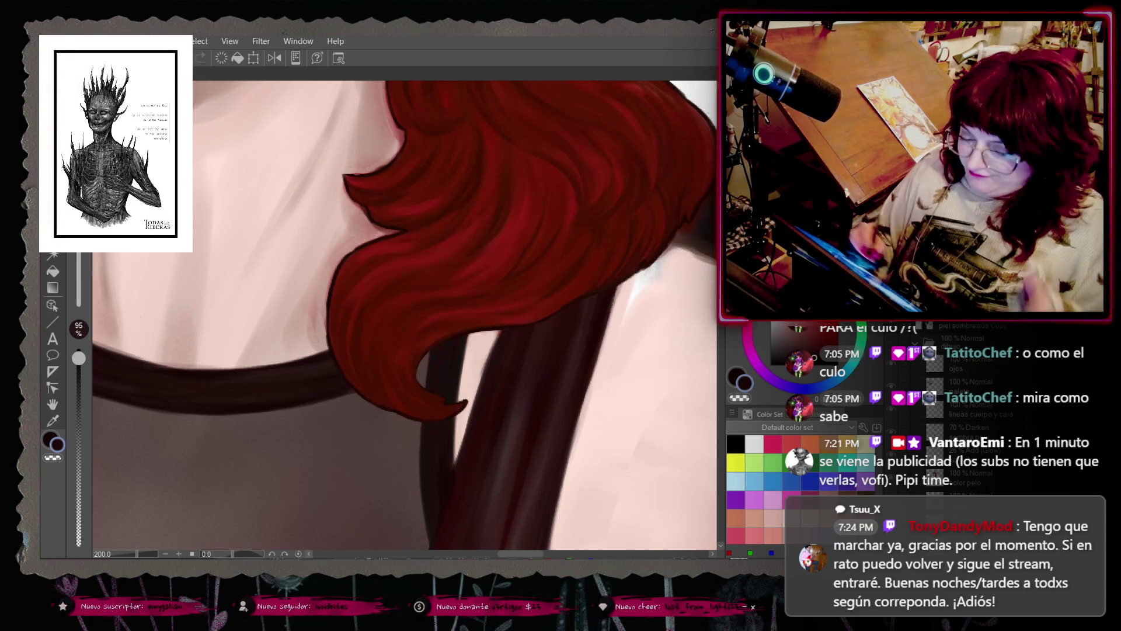
right_click(500, 339)
right_click(493, 363)
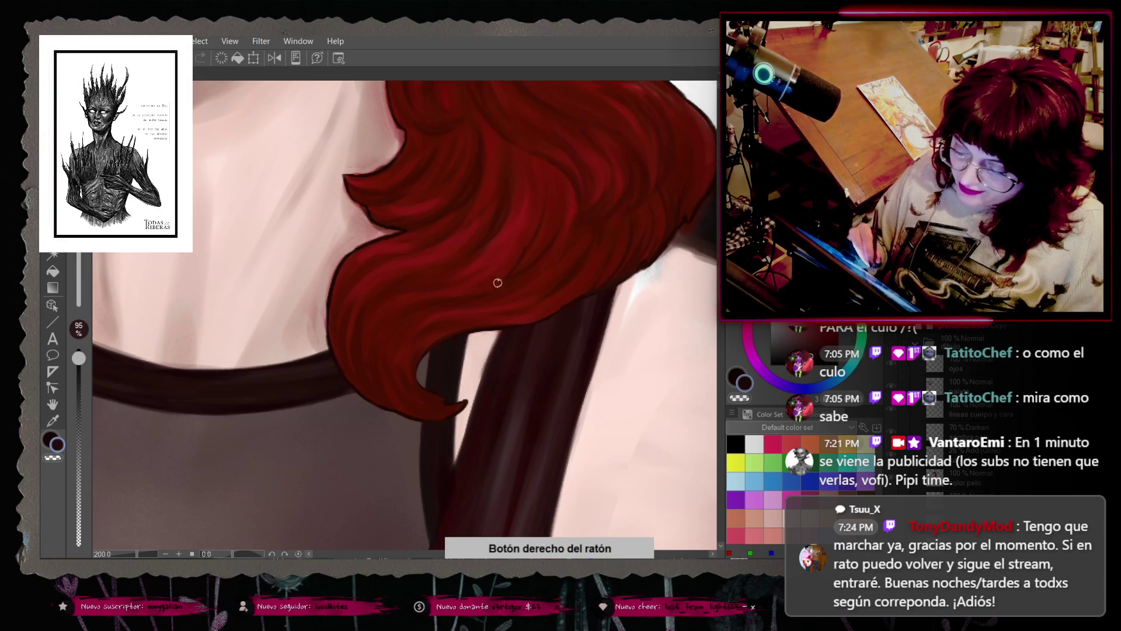
left_click_drag(490, 361, 505, 323)
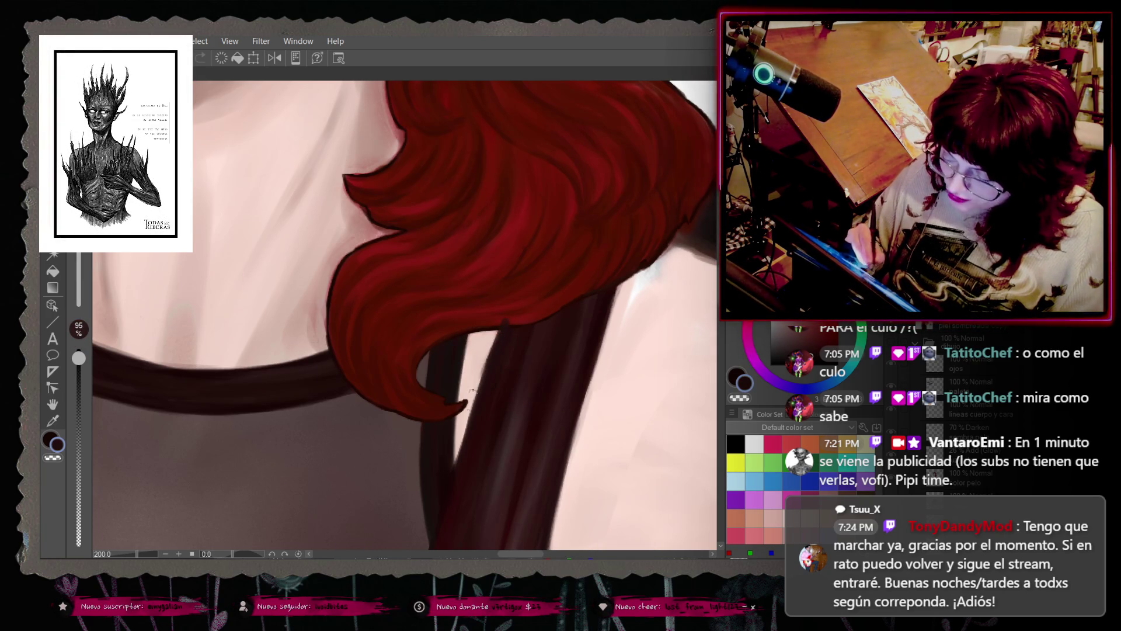
key("ctrl+z")
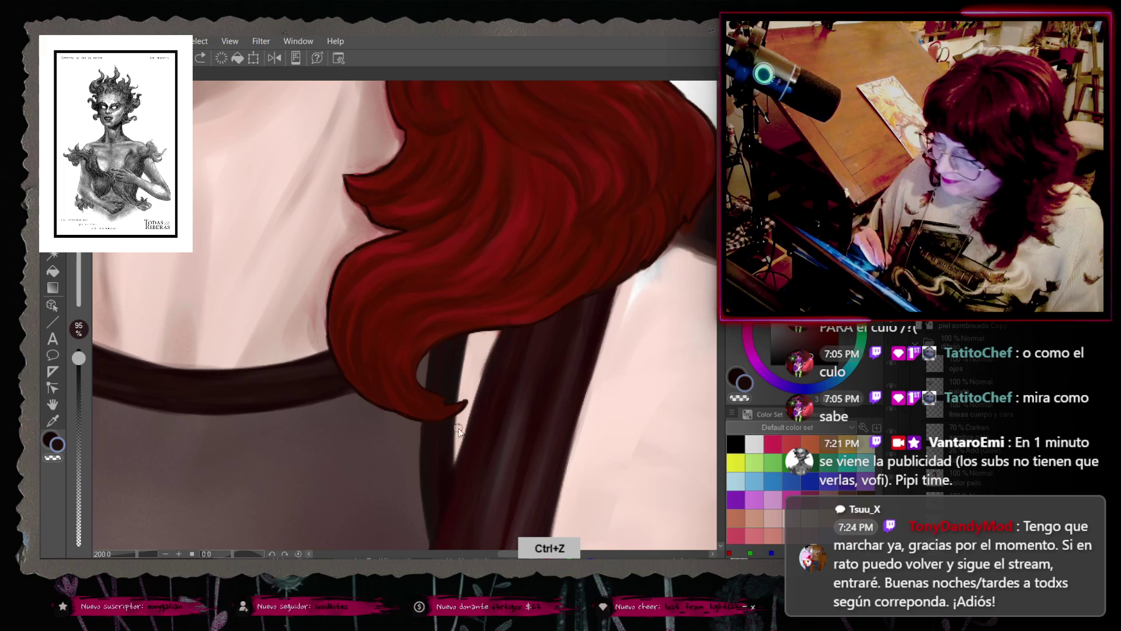
Step: Touch up the hair edge against the strap with sampled reds, undoing the strokes that don't work
right_click(504, 347)
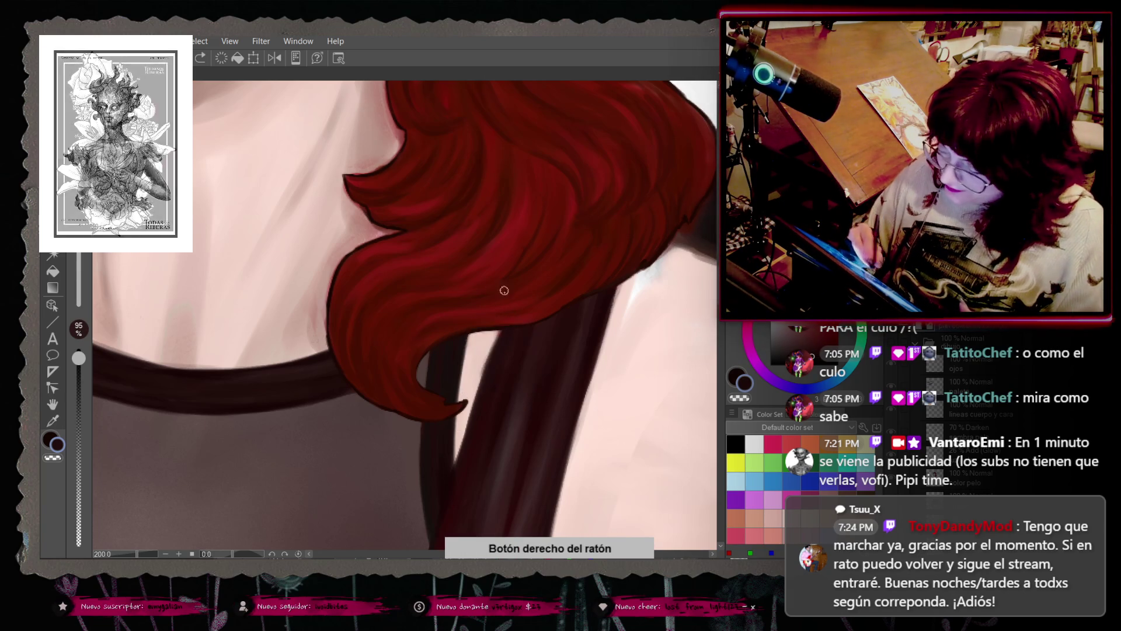
left_click_drag(503, 334, 502, 315)
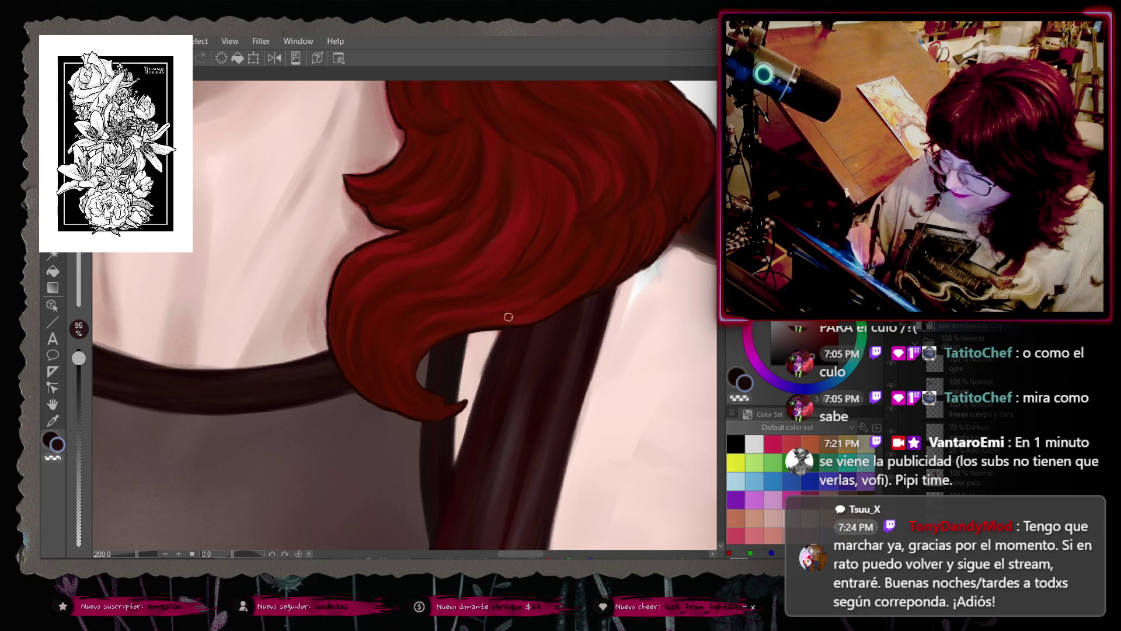
right_click(608, 294)
right_click(574, 369)
right_click(451, 360)
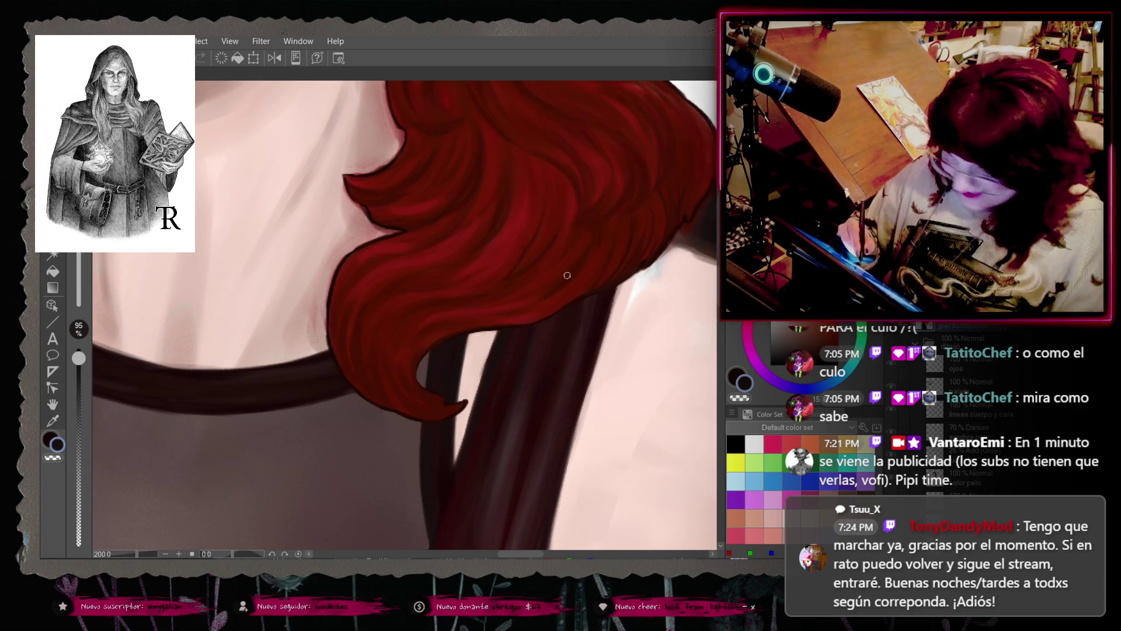
key("ctrl+z")
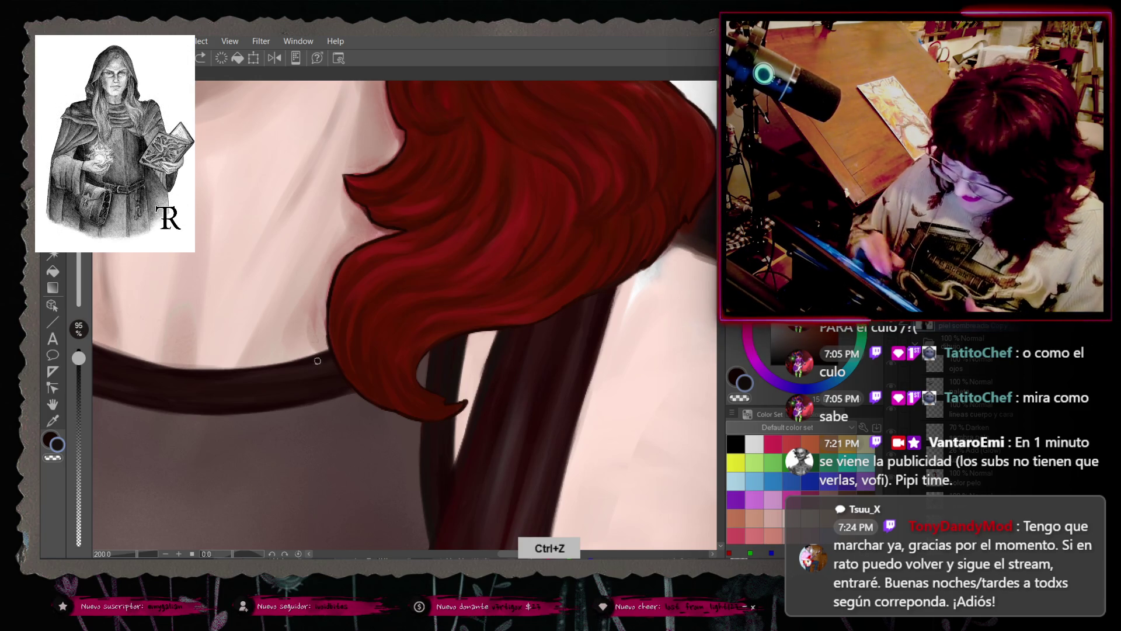
right_click(330, 341)
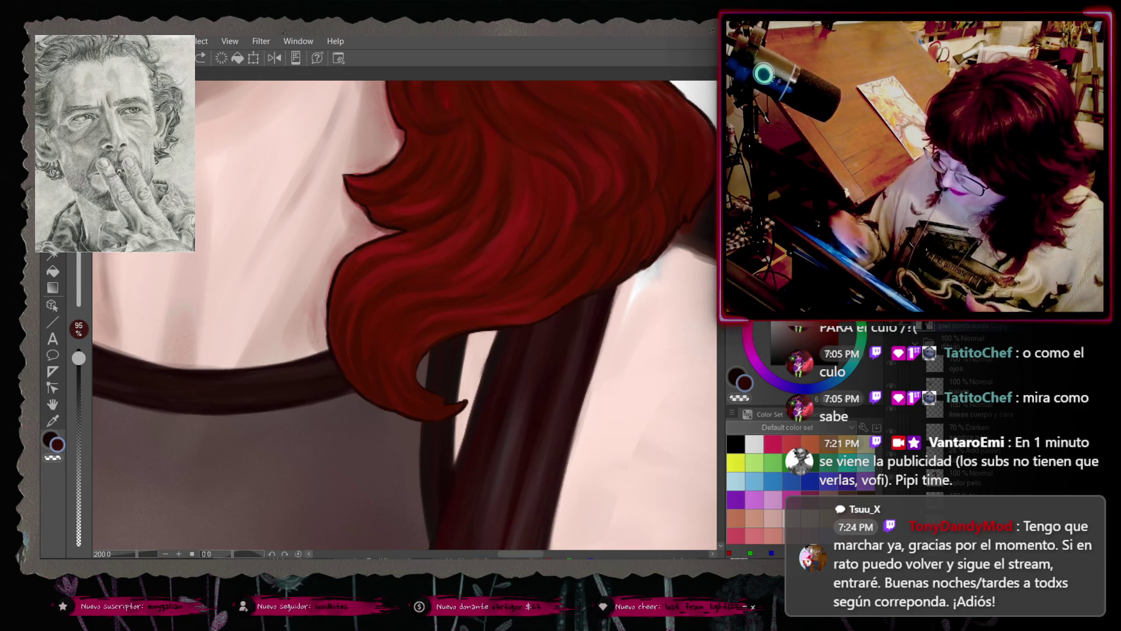
left_click(507, 387)
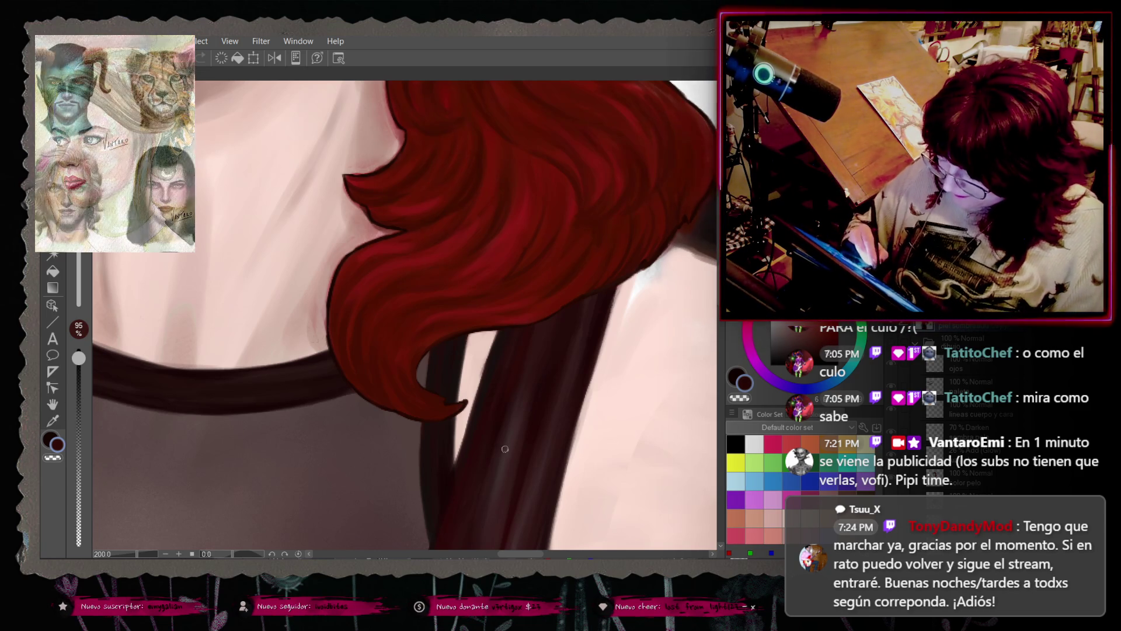
key("ctrl+z")
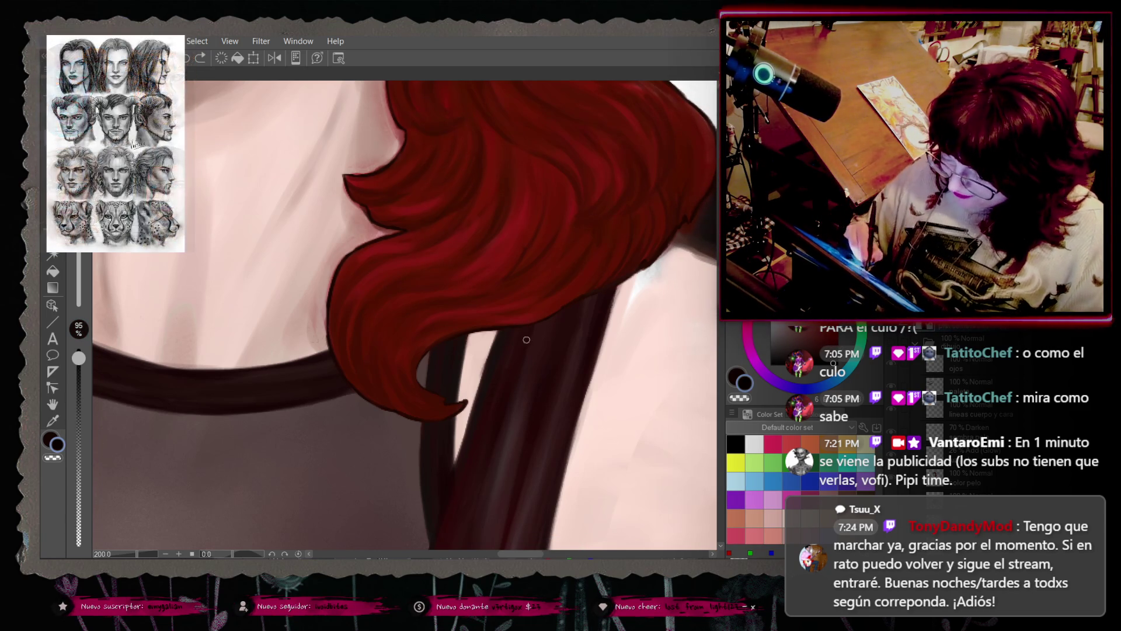
key("ctrl+z")
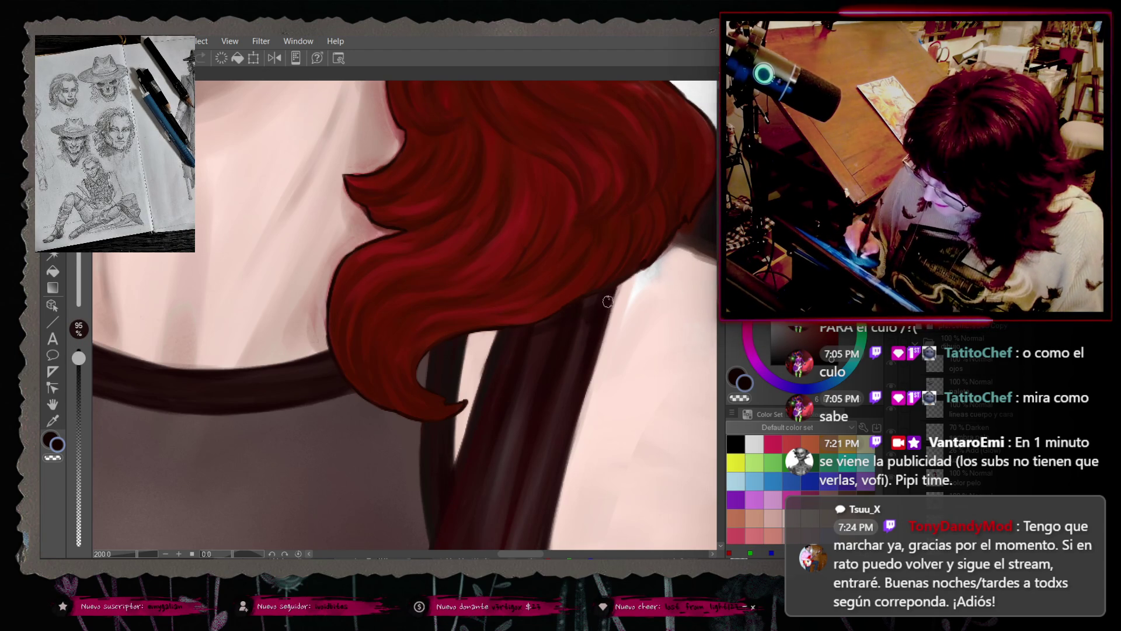
key("ctrl+z")
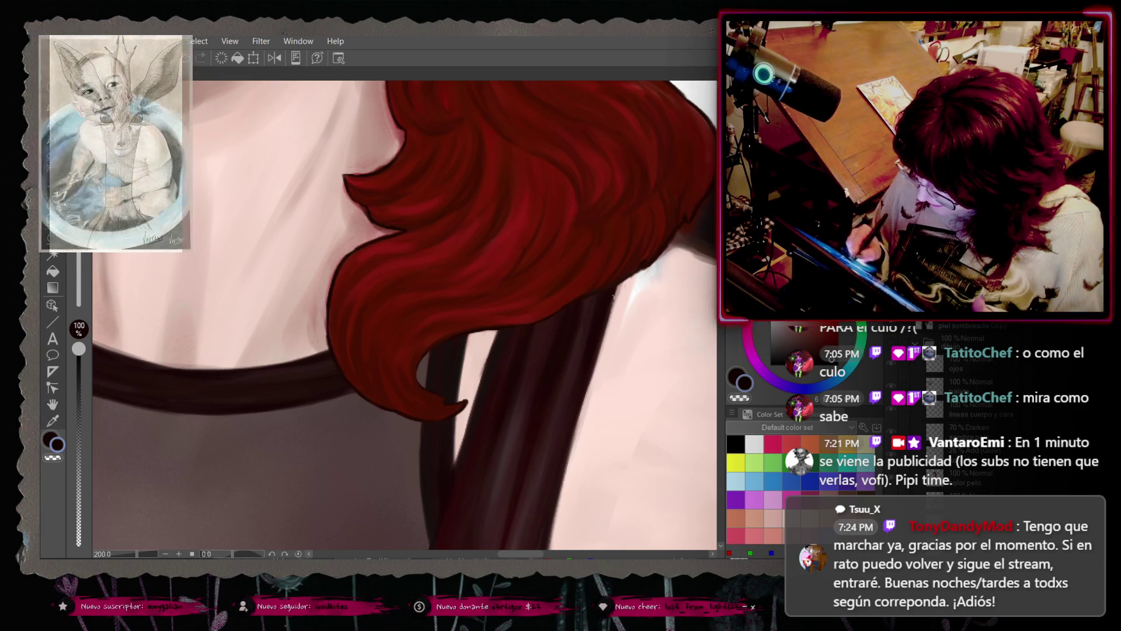
scroll(584, 408, "right", 5)
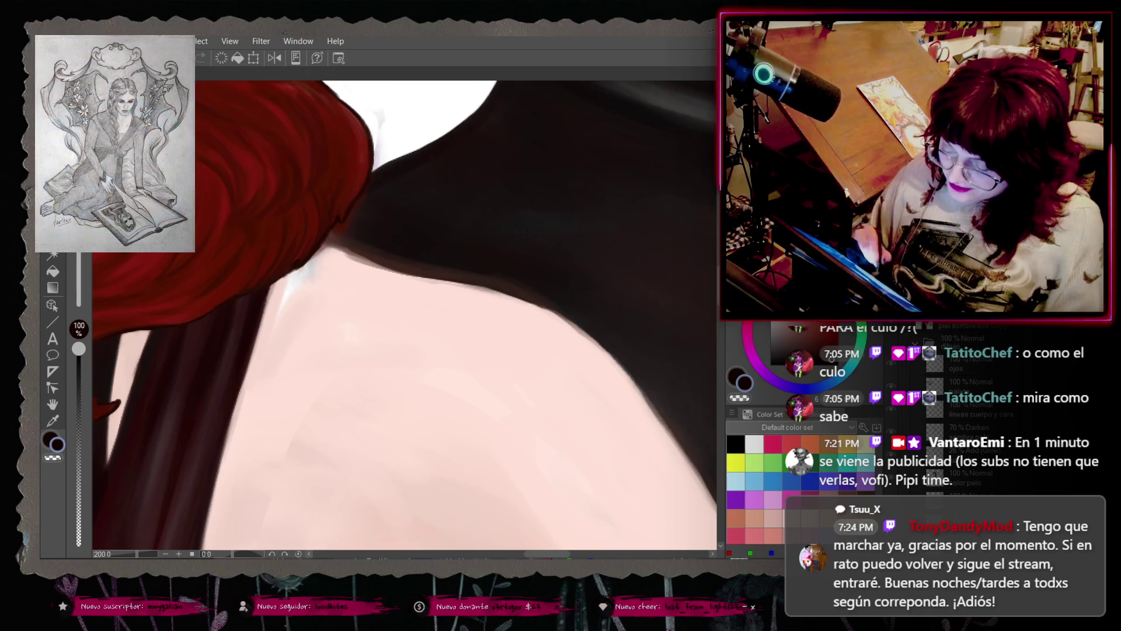
Step: Paint sampled skin pink at 95% opacity over the dark shoulder edge below the hairline
scroll(556, 540, "left", 2)
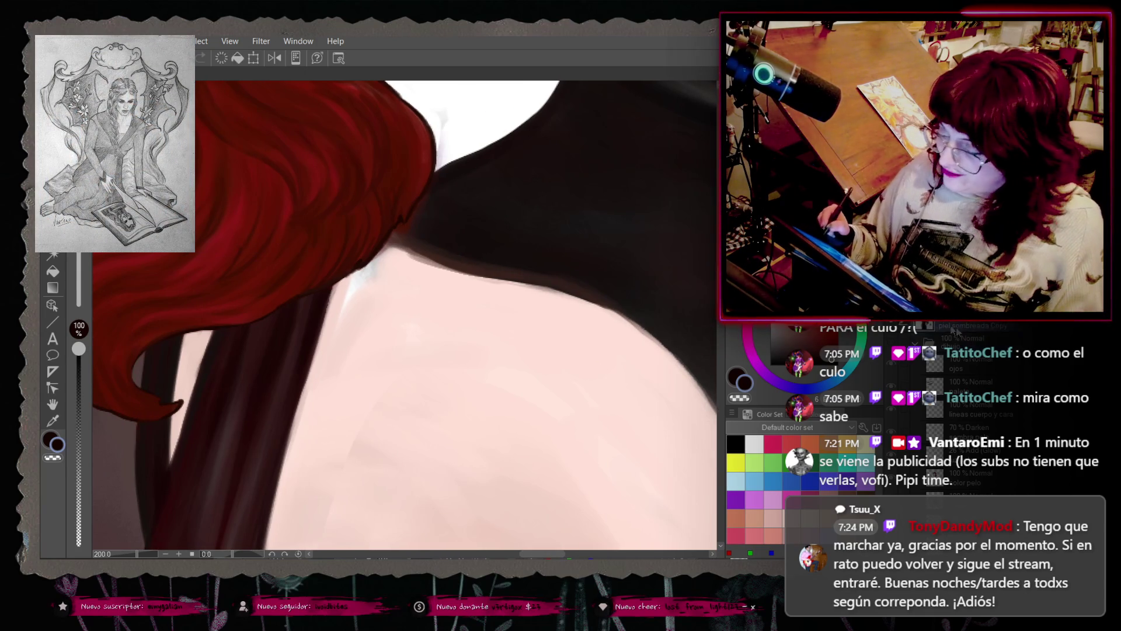
right_click(344, 339)
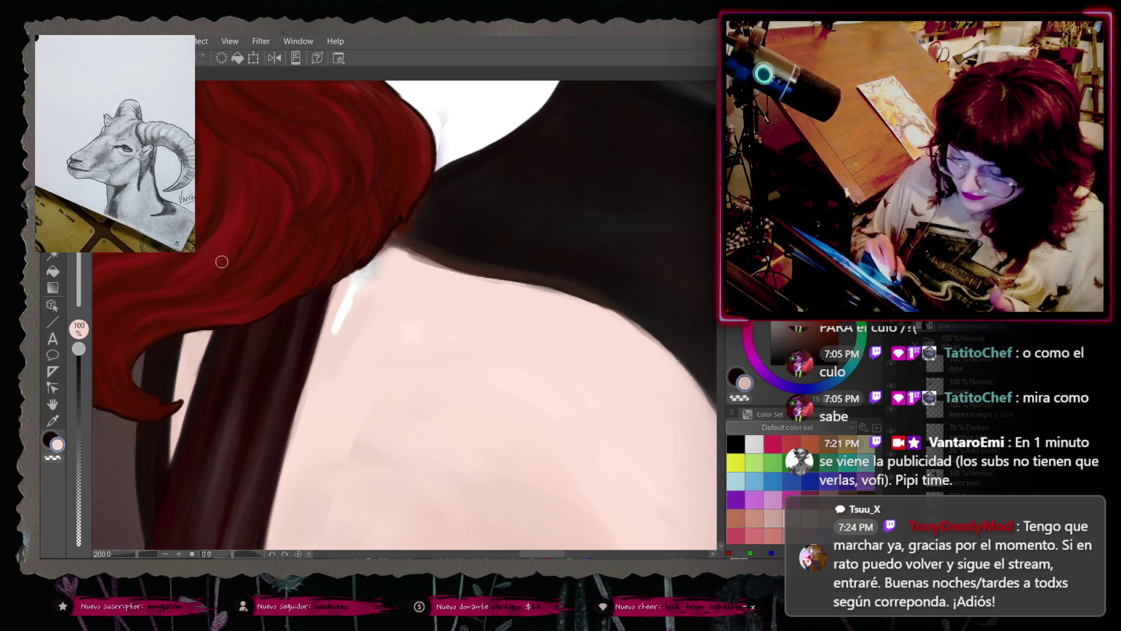
key("bracketleft")
right_click(366, 318)
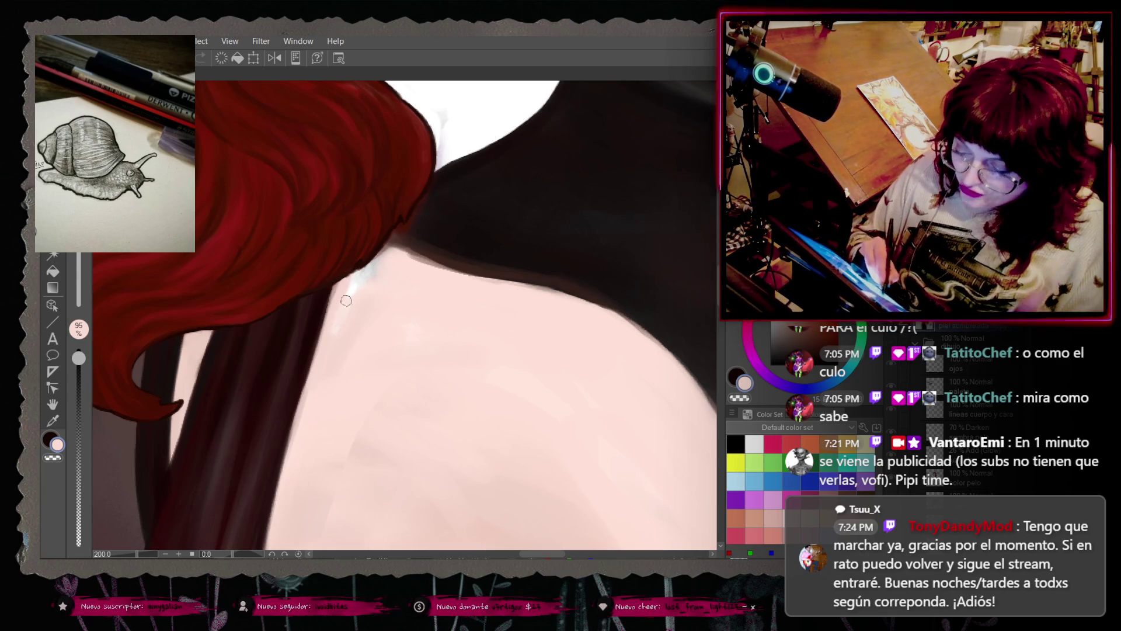
left_click_drag(339, 315, 375, 264)
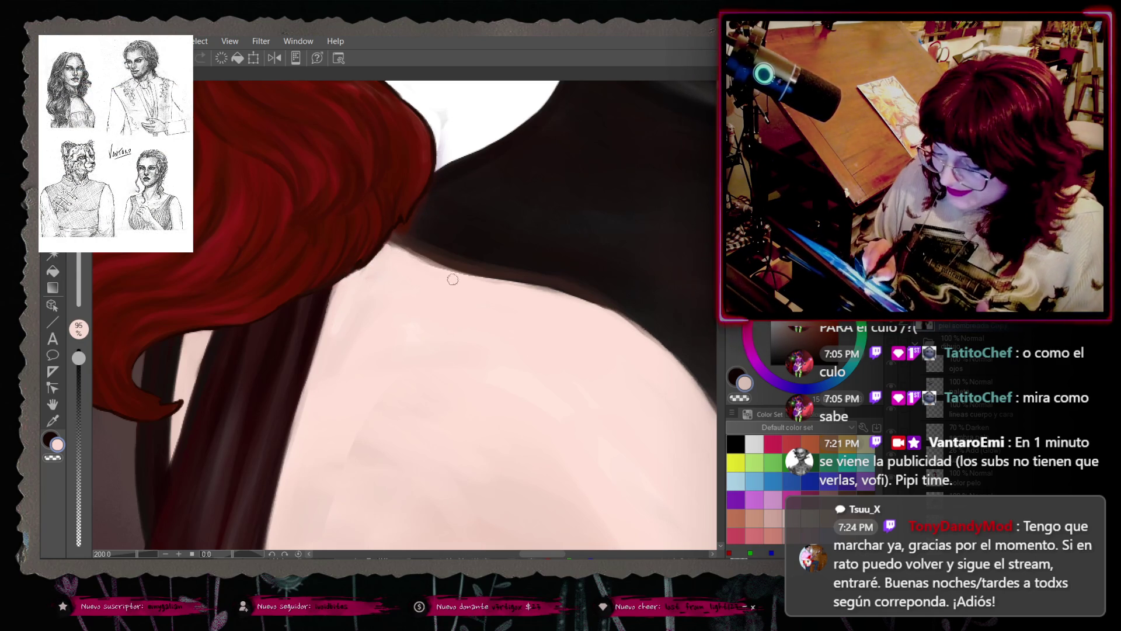
left_click_drag(409, 255, 466, 279)
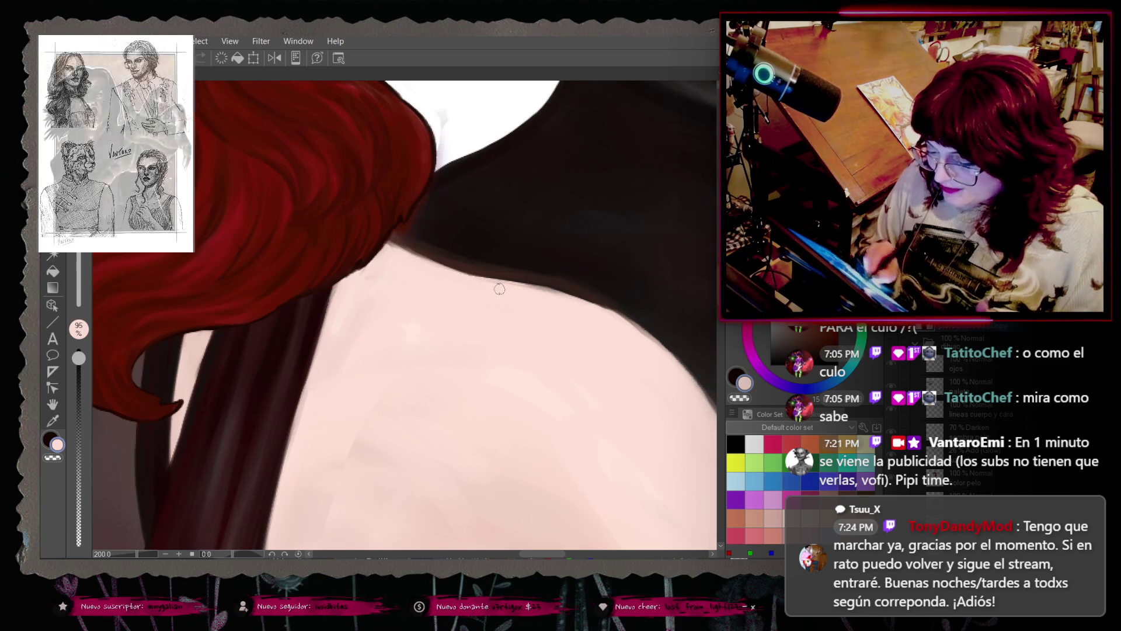
left_click_drag(530, 288, 576, 298)
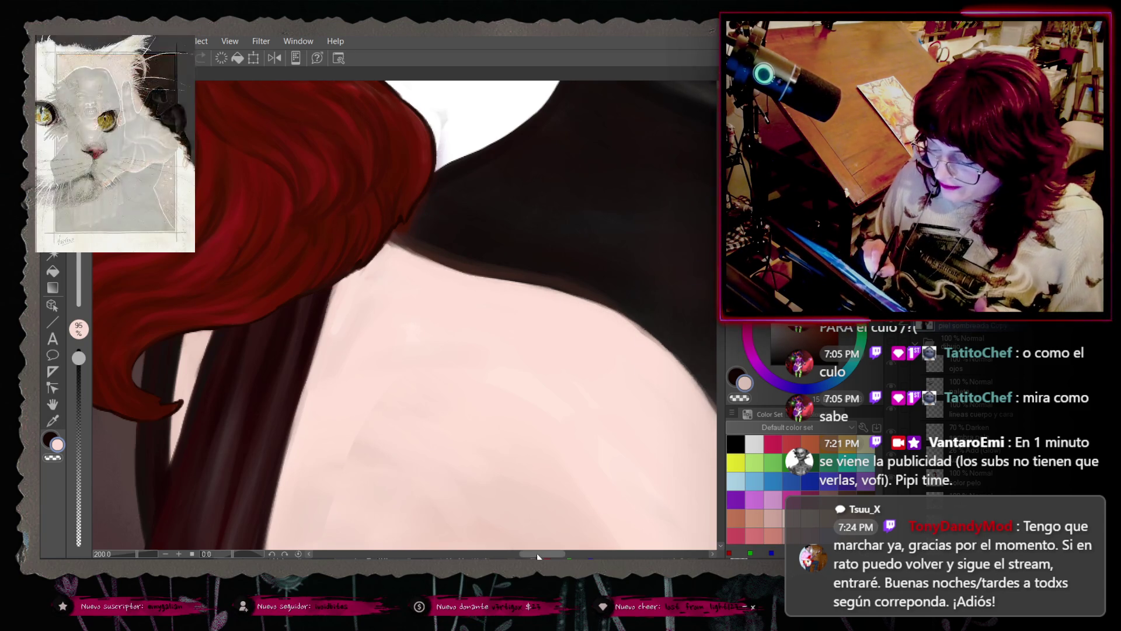
scroll(557, 527, "right", 5)
scroll(403, 316, "down", 2)
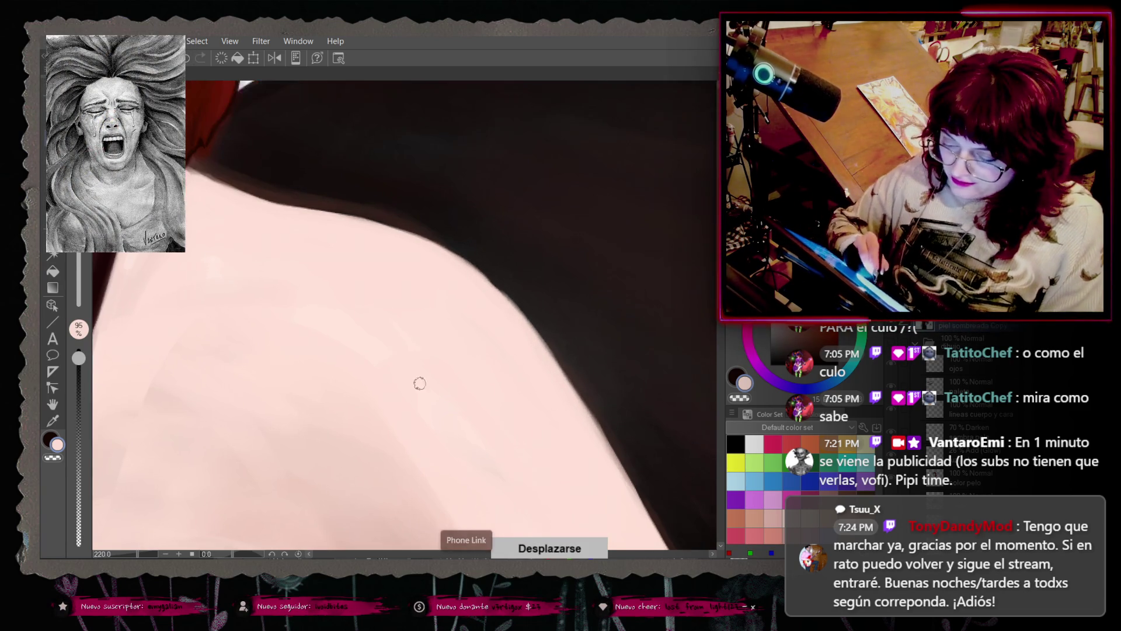
Step: Scroll down the canvas, then open and dismiss the File menu
scroll(493, 377, "down", 2)
scroll(493, 376, "down", 1)
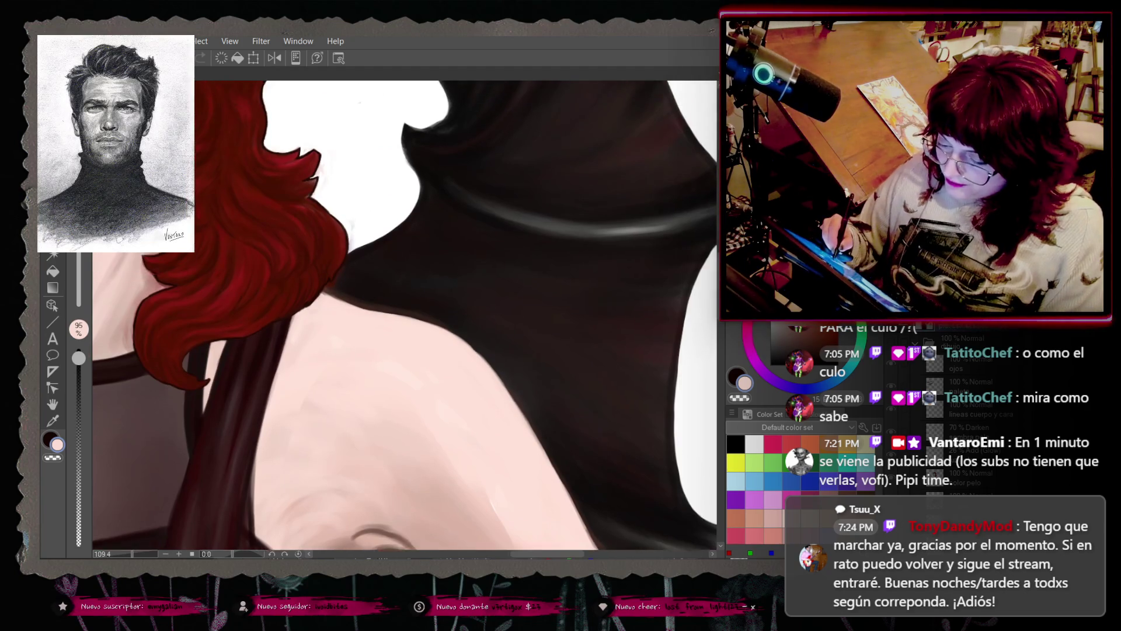
scroll(705, 285, "down", 1)
left_click_drag(549, 551, 545, 551)
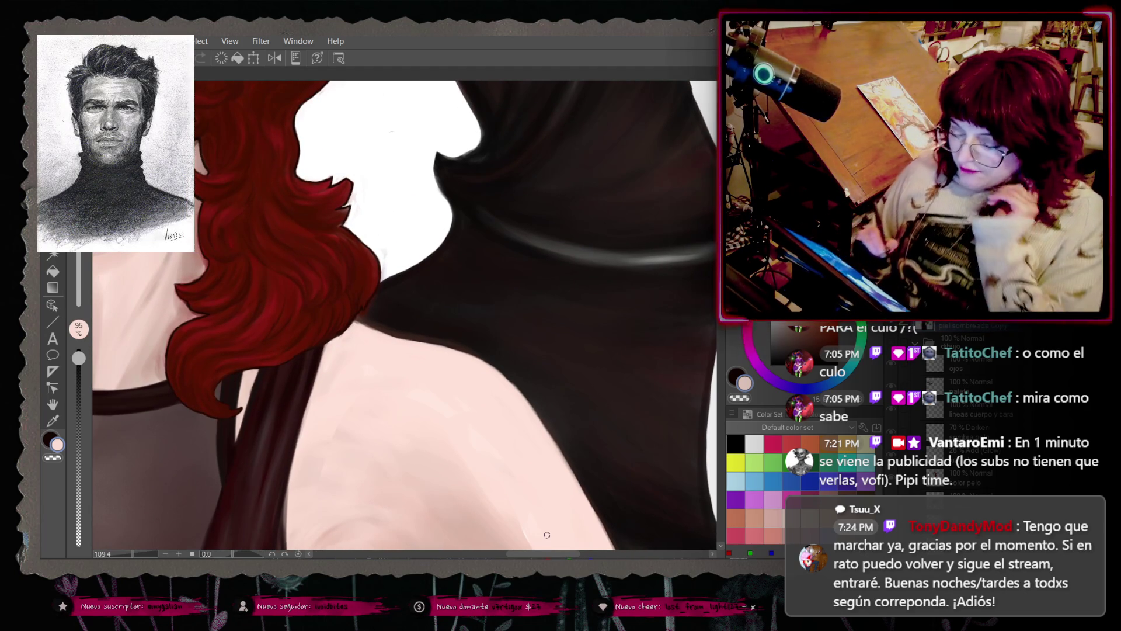
left_click(50, 41)
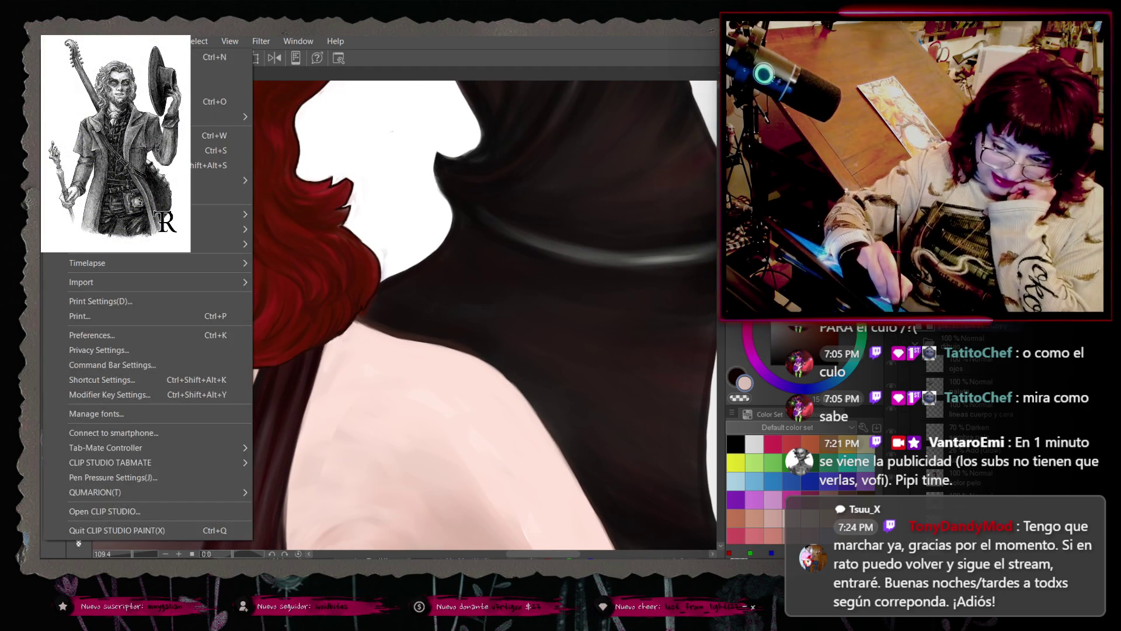
key("Escape")
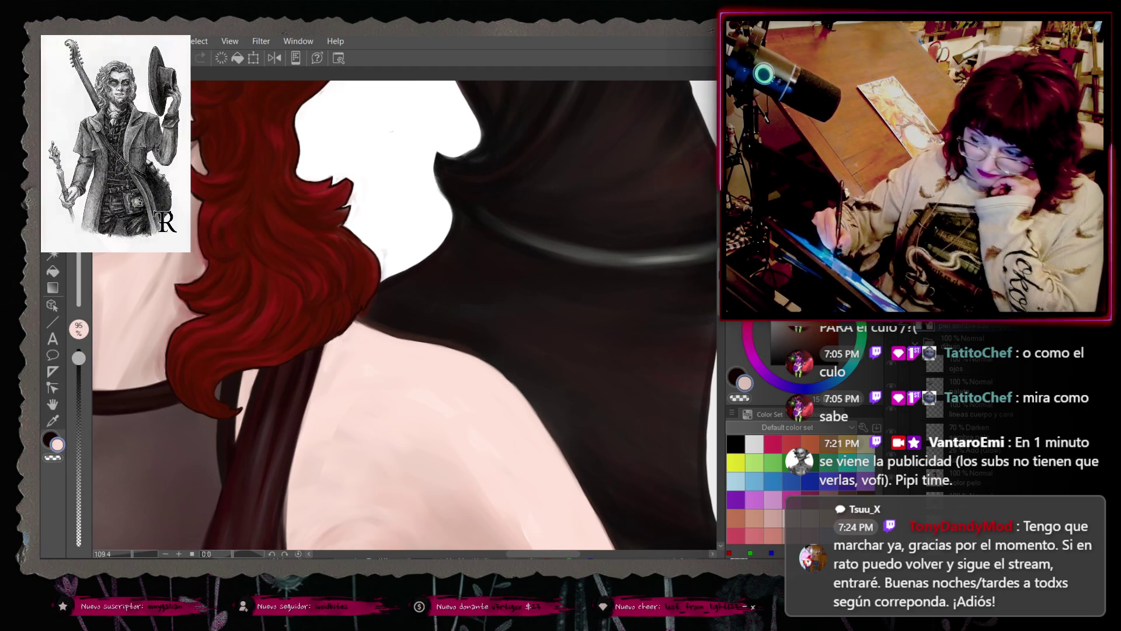
scroll(548, 543, "up", 2)
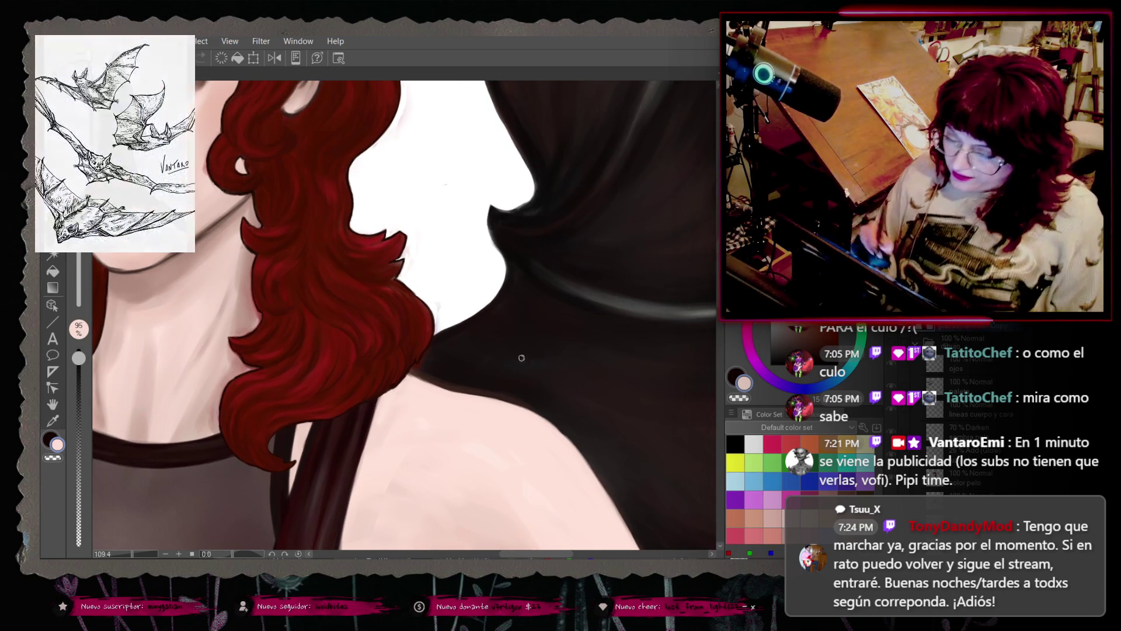
Step: Sample dark and hair-edge colours beside the neck to smooth the shoulder skin
right_click(502, 351)
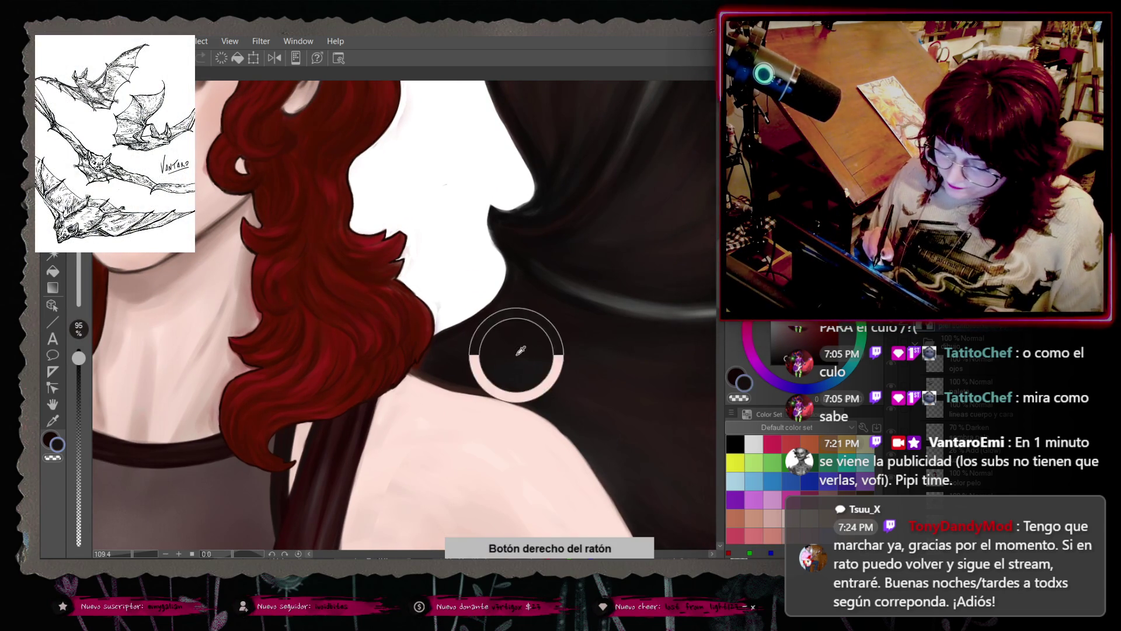
right_click(441, 340)
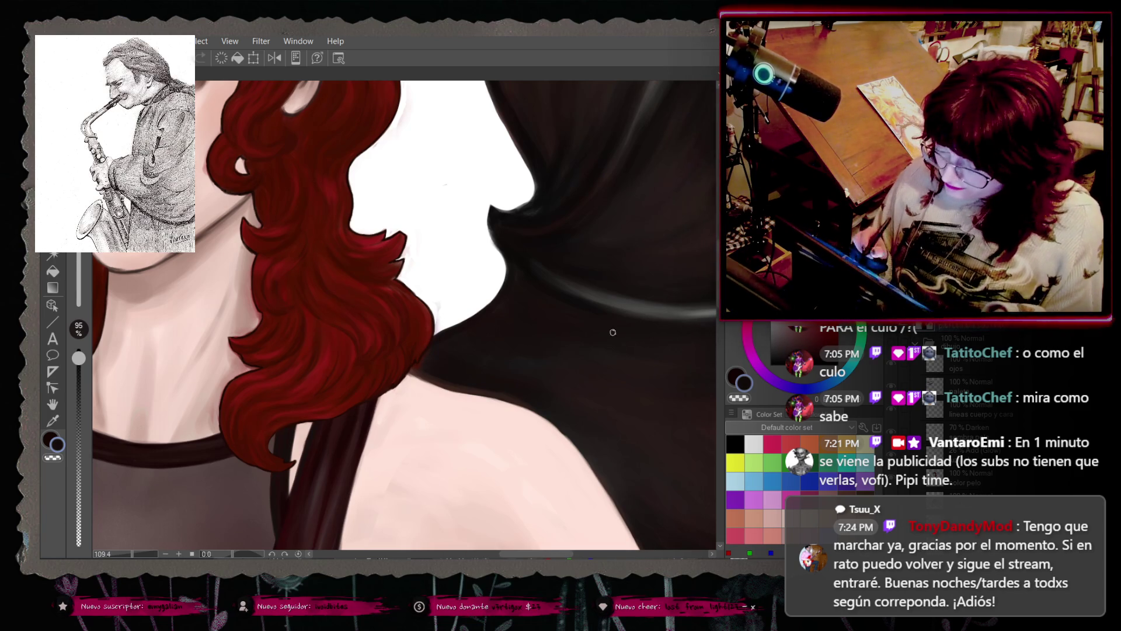
right_click(578, 408)
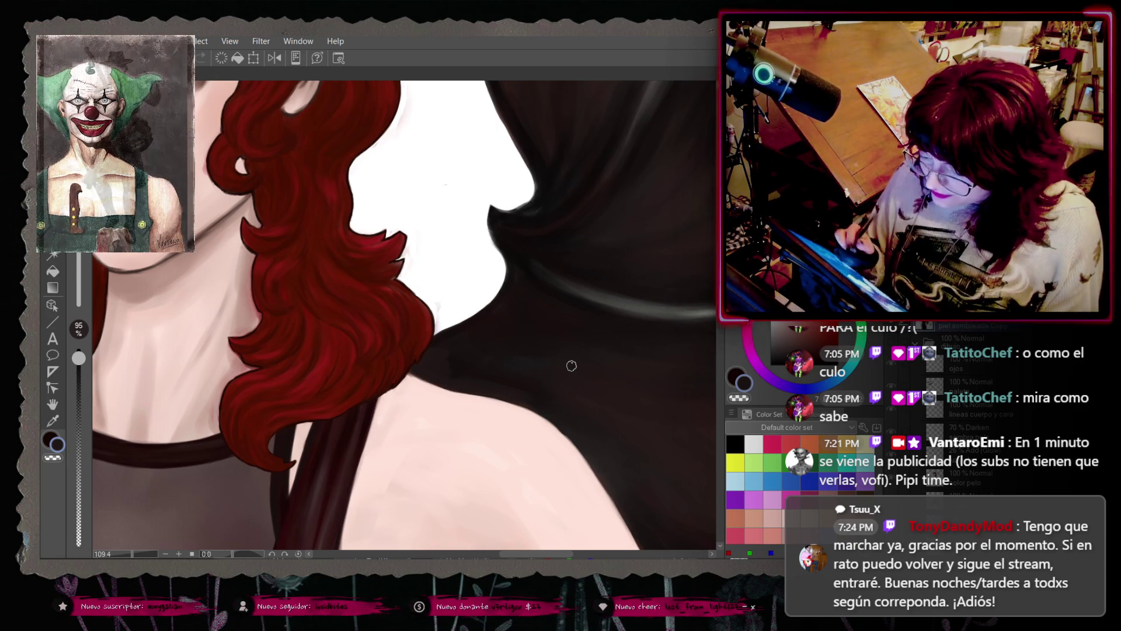
right_click(492, 208)
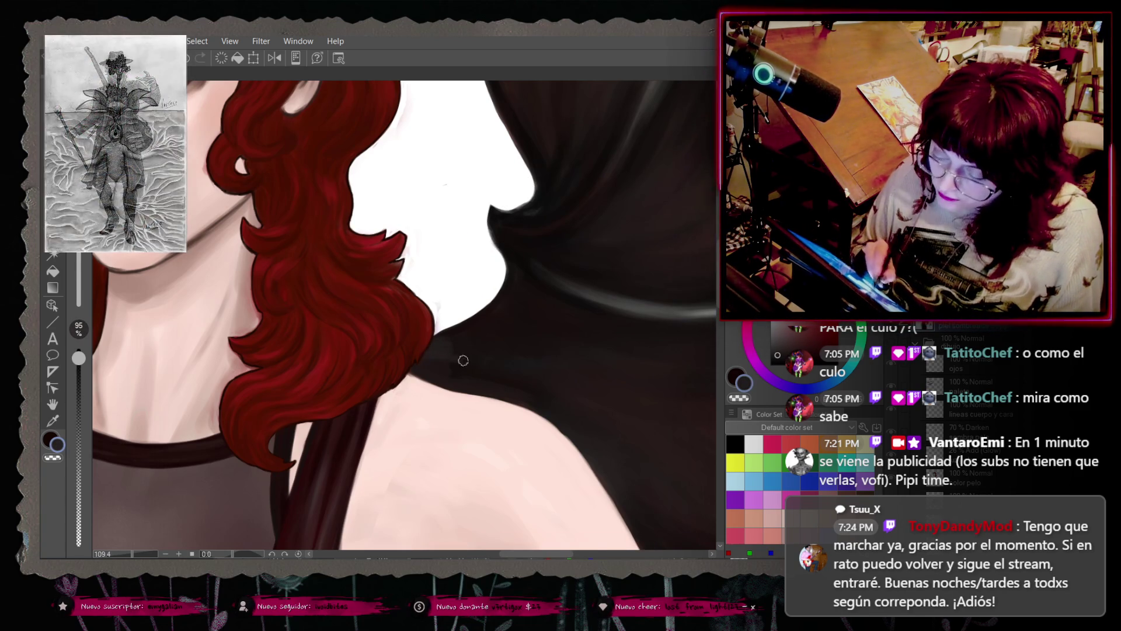
scroll(499, 323, "down", 3)
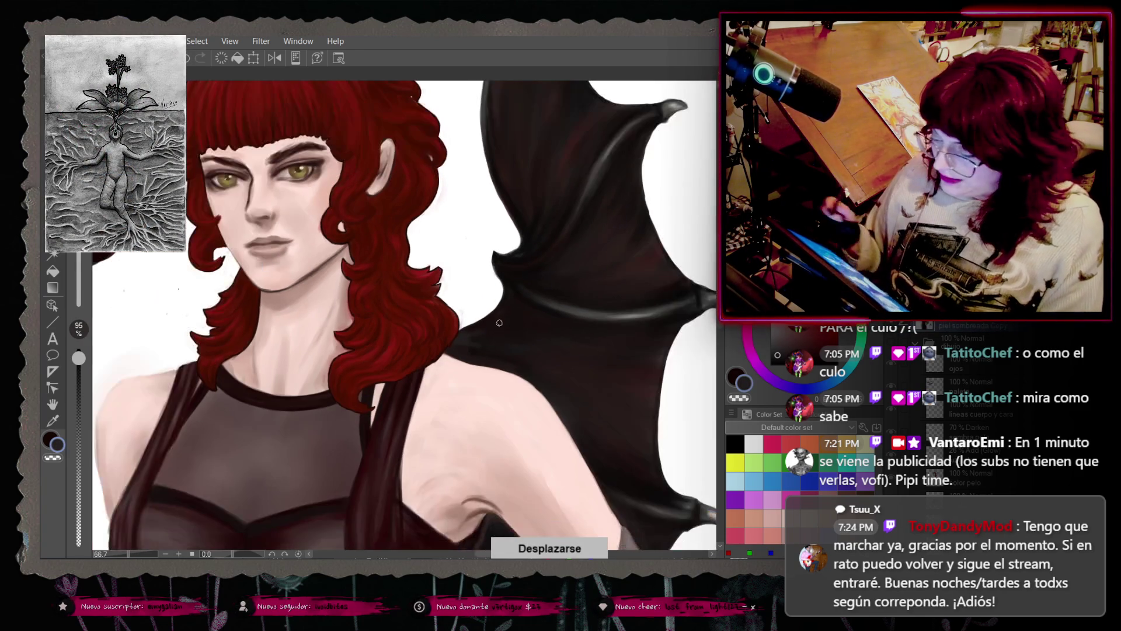
mouse_move(517, 549)
left_mouse_down()
mouse_move(495, 540)
mouse_move(495, 570)
left_mouse_up()
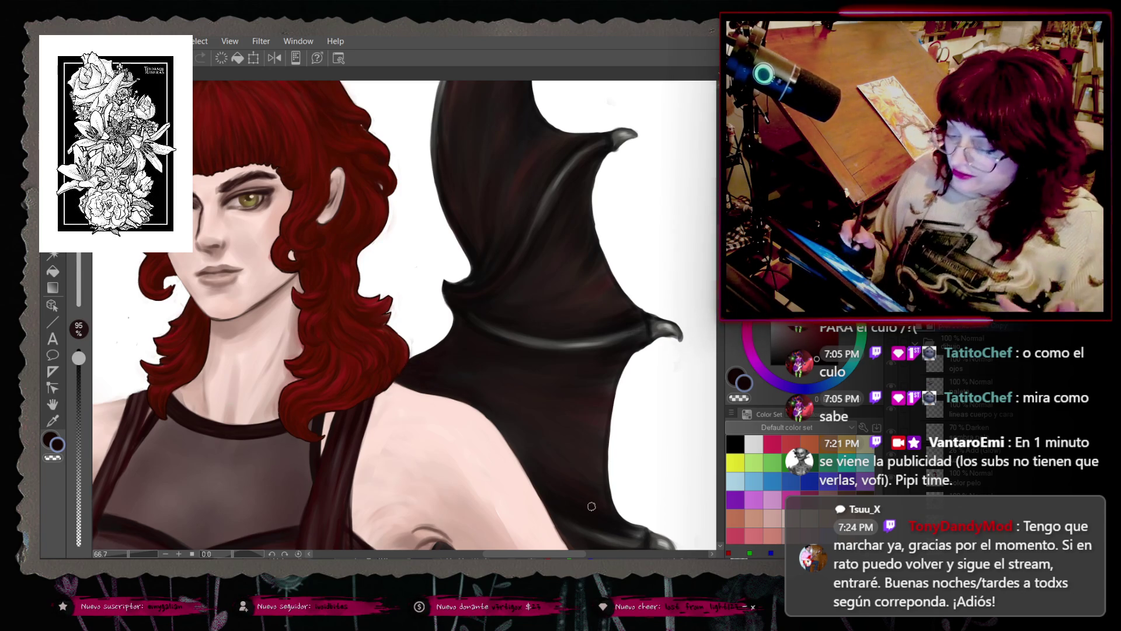
scroll(690, 353, "down", 3)
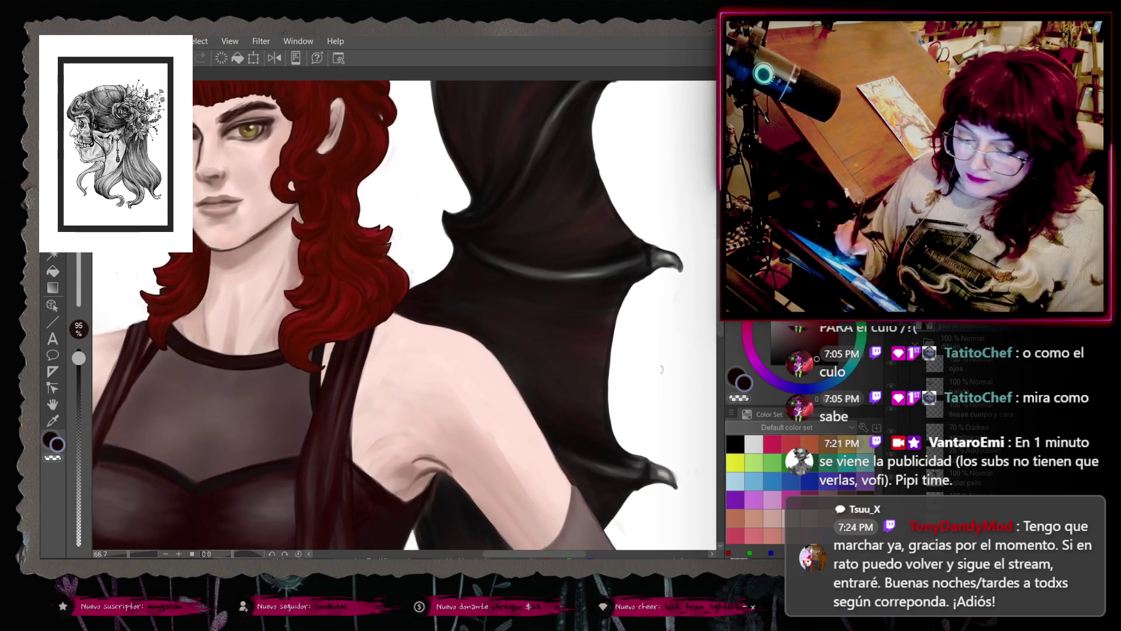
scroll(690, 353, "up", 3)
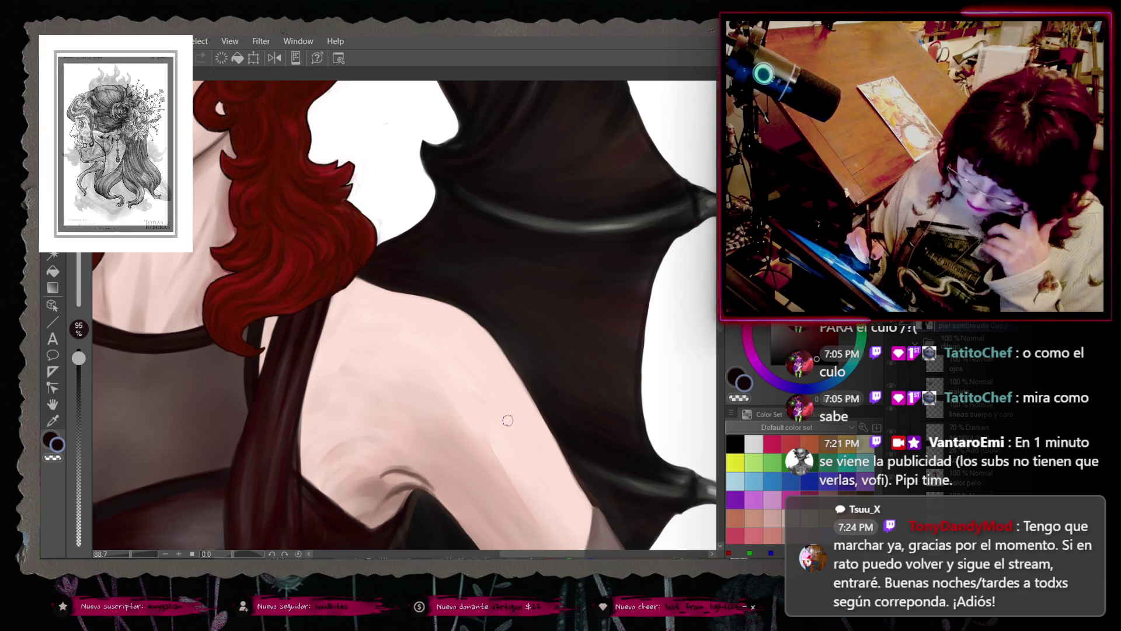
scroll(507, 421, "up", 1)
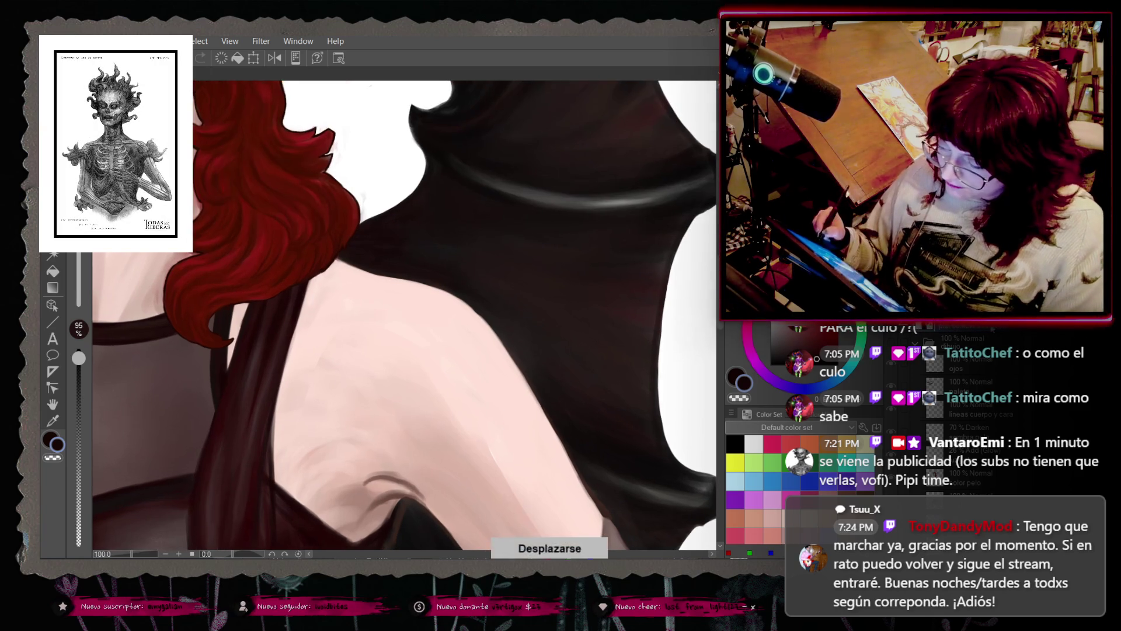
Step: Paint pale skin pink over the shoulder and upper arm, undo one stroke, and pan to the shoulder crease
right_click(421, 286)
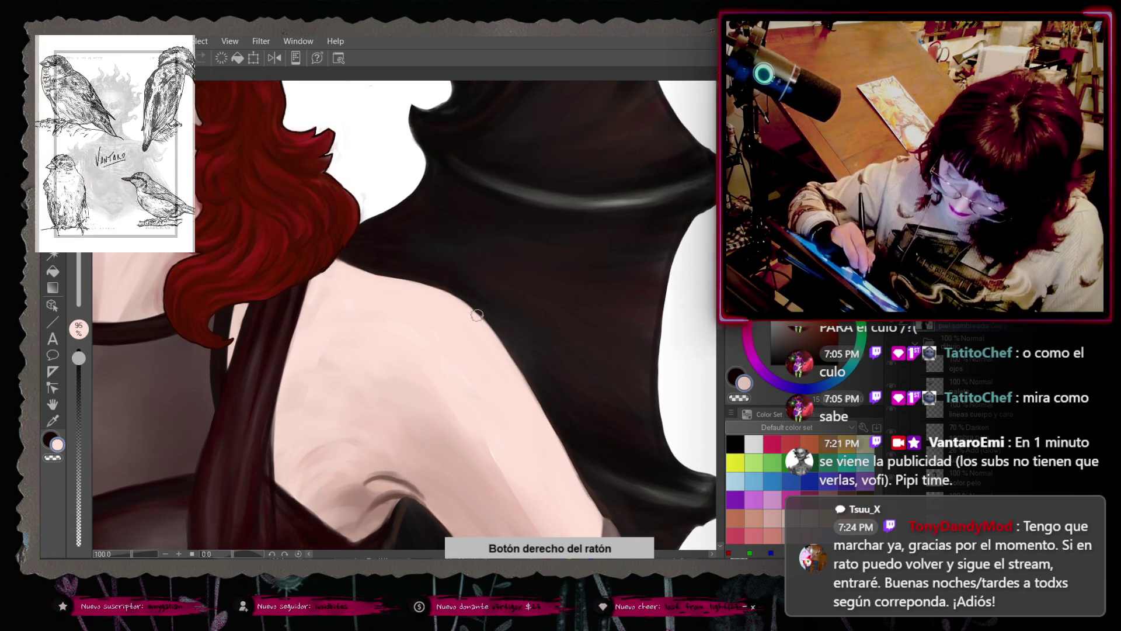
scroll(412, 272, "up", 1)
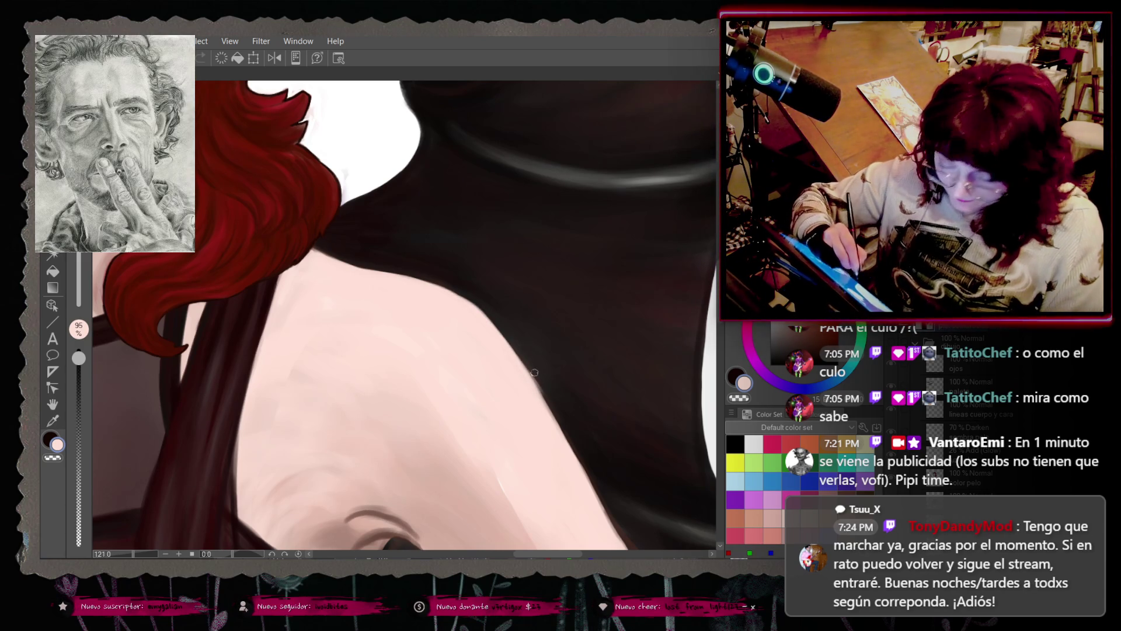
key("ctrl+z")
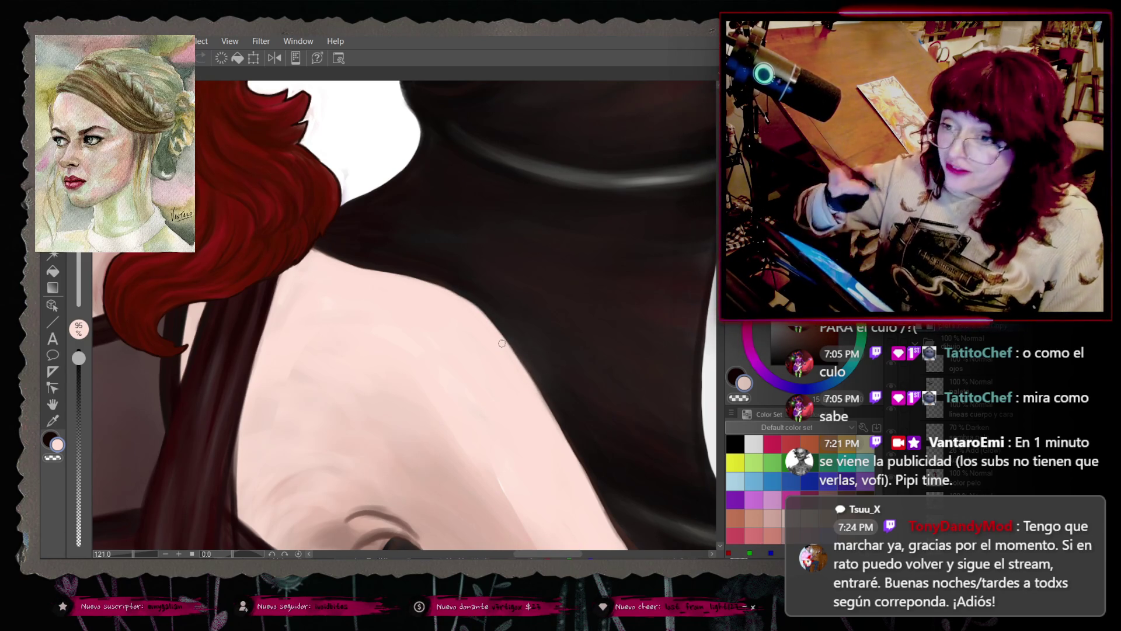
left_click_drag(587, 485, 587, 422)
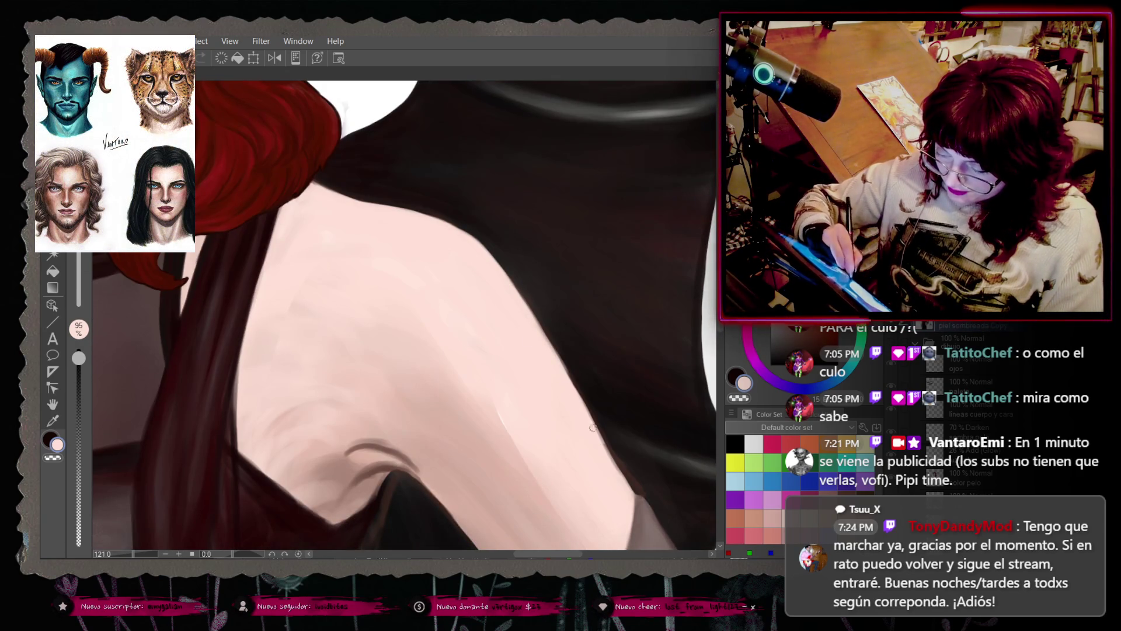
mouse_move(374, 455)
left_mouse_down()
mouse_move(288, 376)
mouse_move(254, 322)
left_mouse_up()
right_click(539, 277)
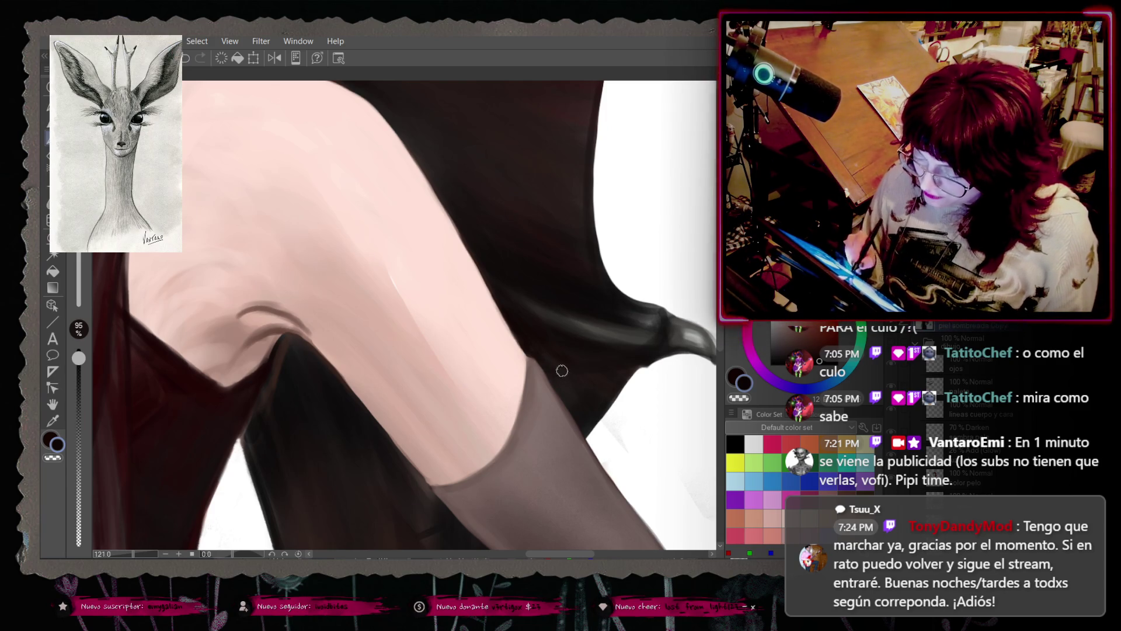
Step: Paint the glove edge at 75% brush opacity, undoing one stroke
scroll(691, 337, "down", 2)
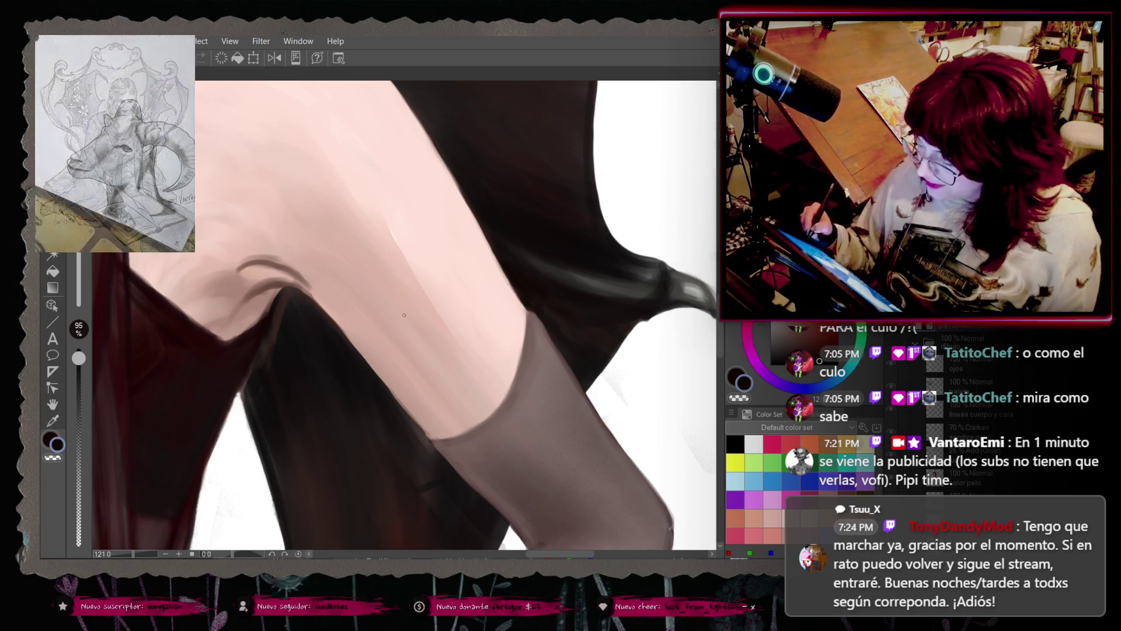
left_click_drag(80, 379, 79, 398)
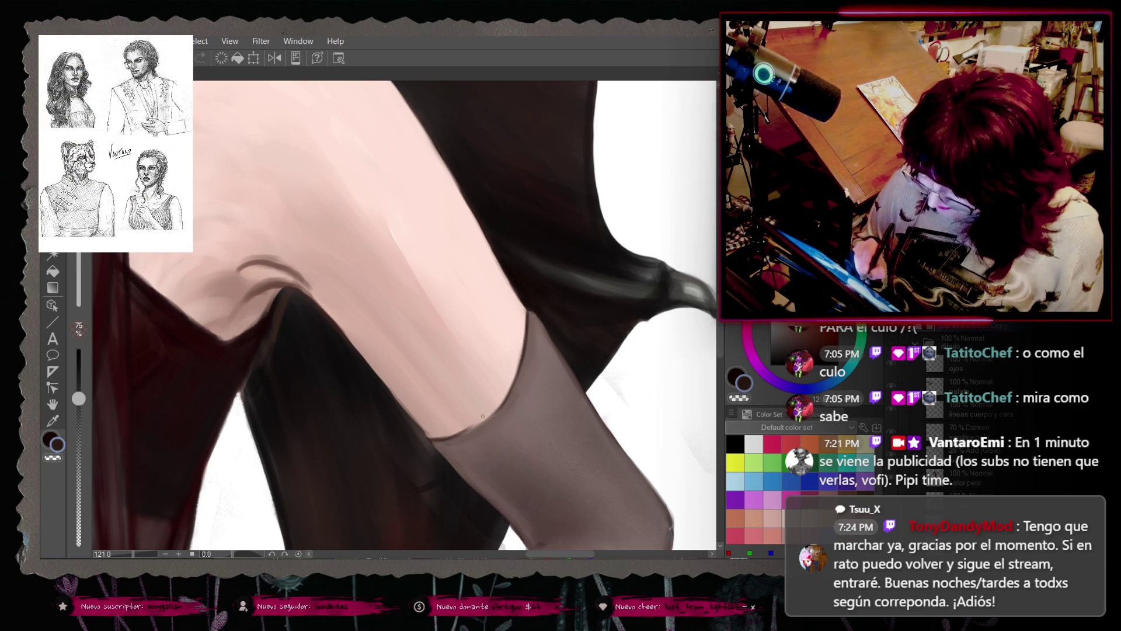
key("ctrl+z")
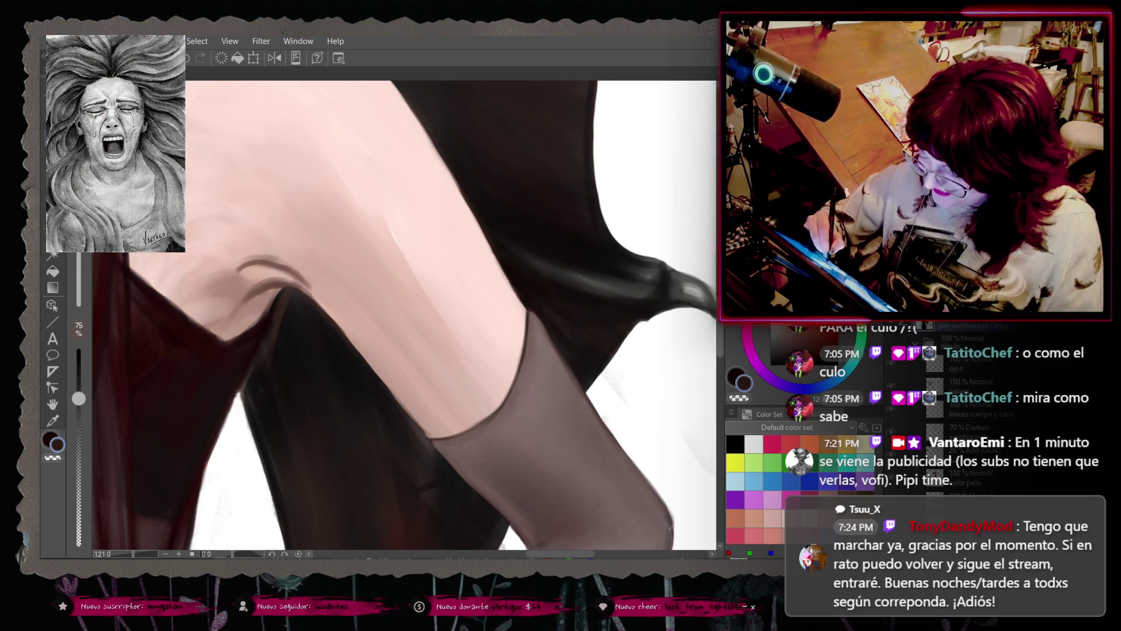
Step: Save the painting, sample glove-edge and pale skin colours, and save again
scroll(441, 391, "down", 3)
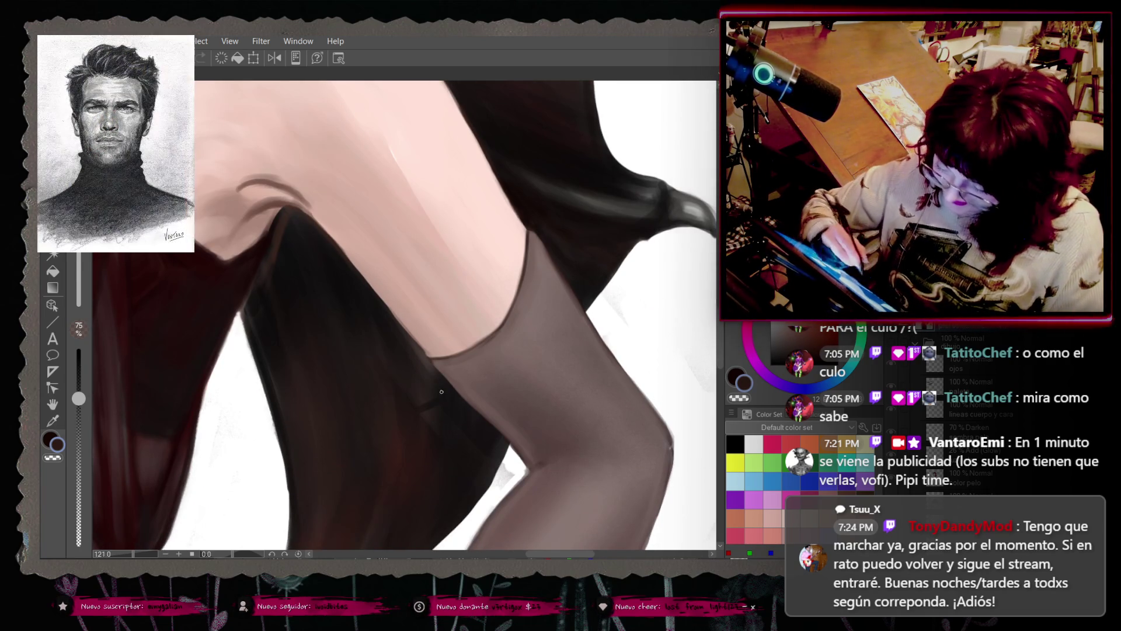
left_click_drag(719, 325, 721, 341)
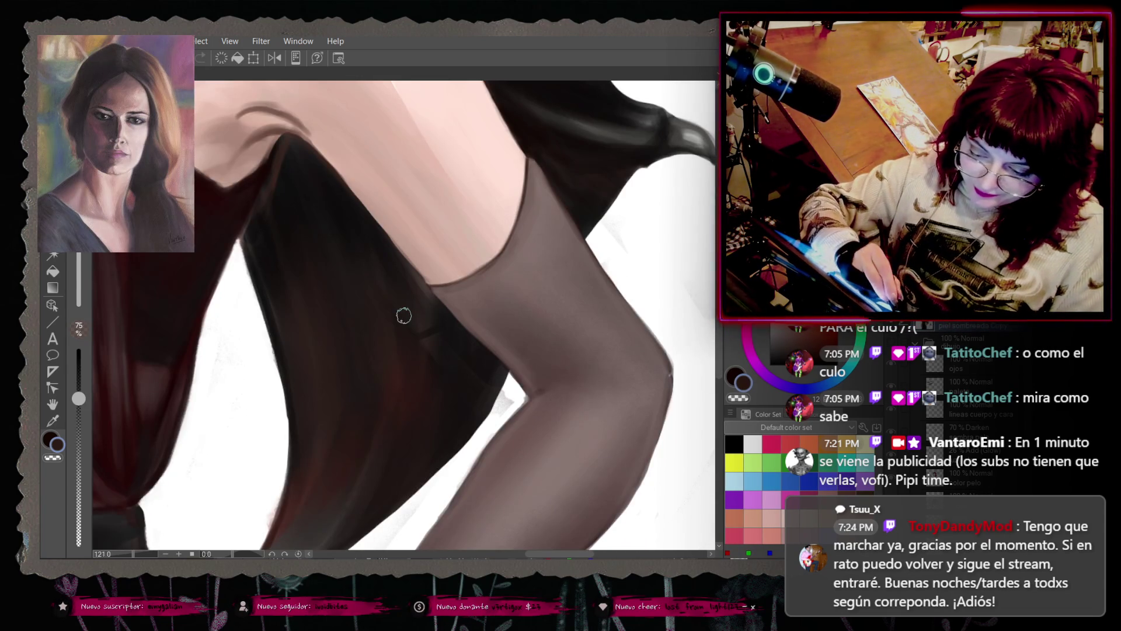
key("ctrl+s")
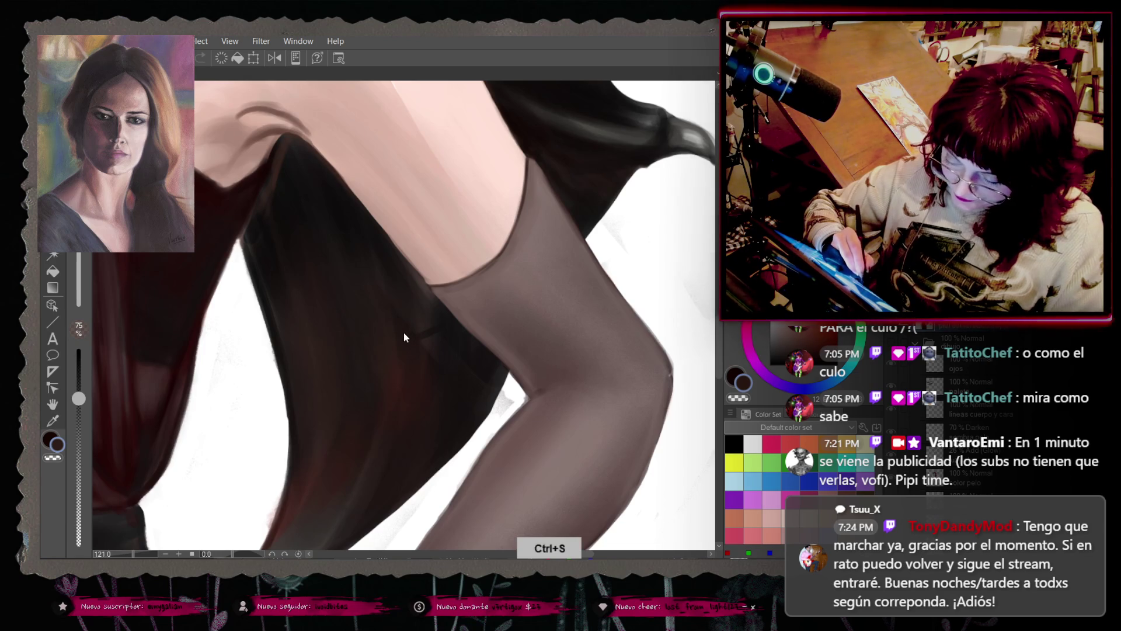
right_click(406, 323)
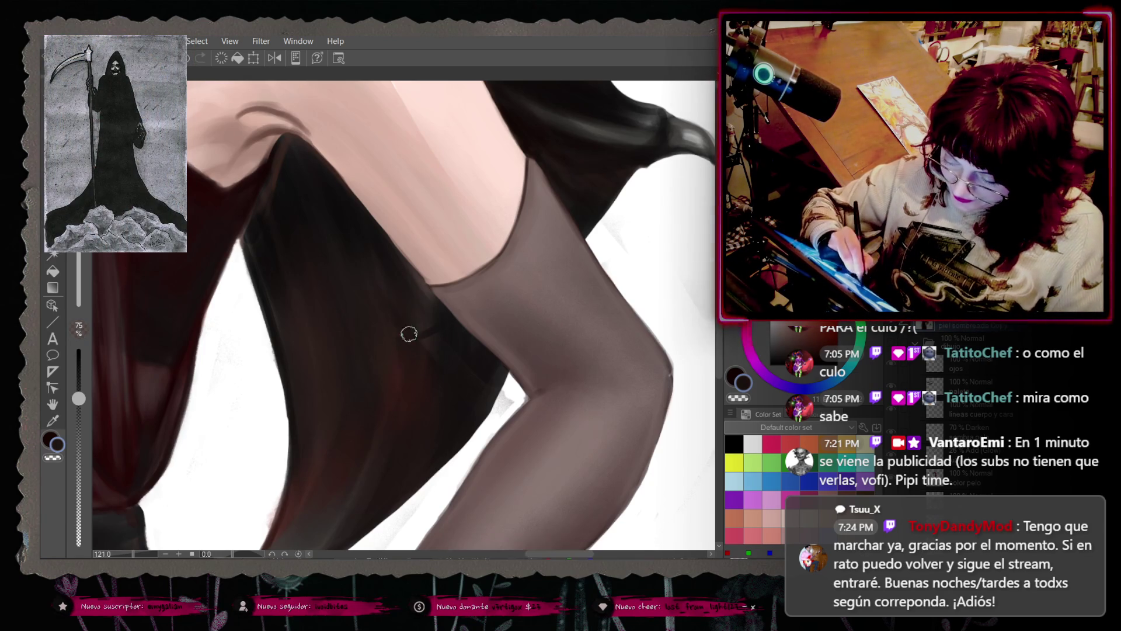
right_click(423, 362)
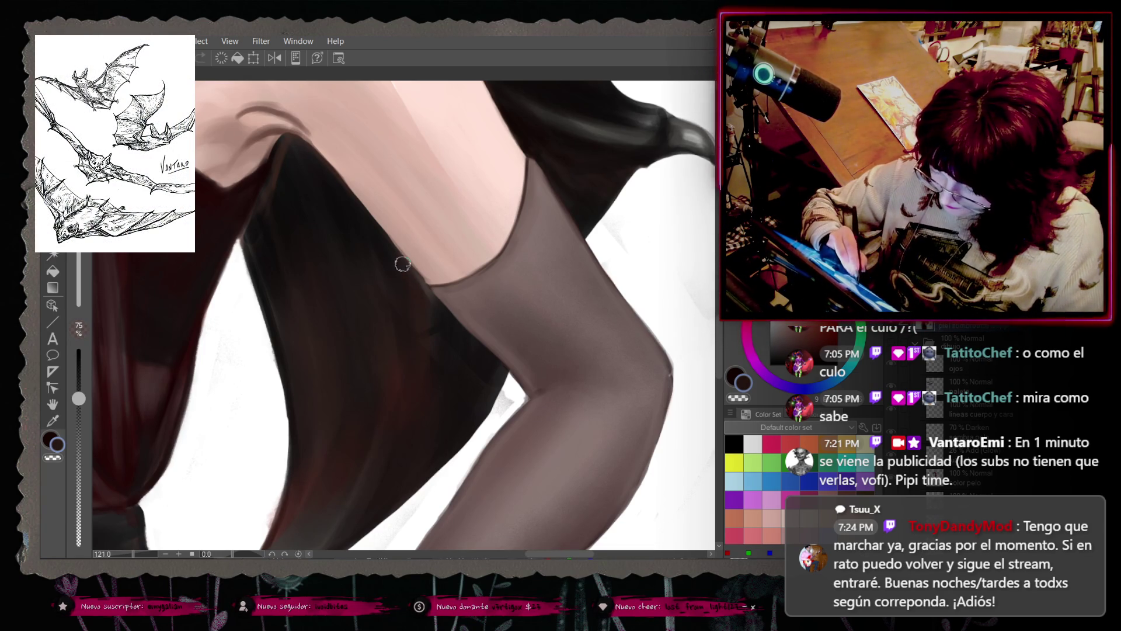
right_click(423, 251)
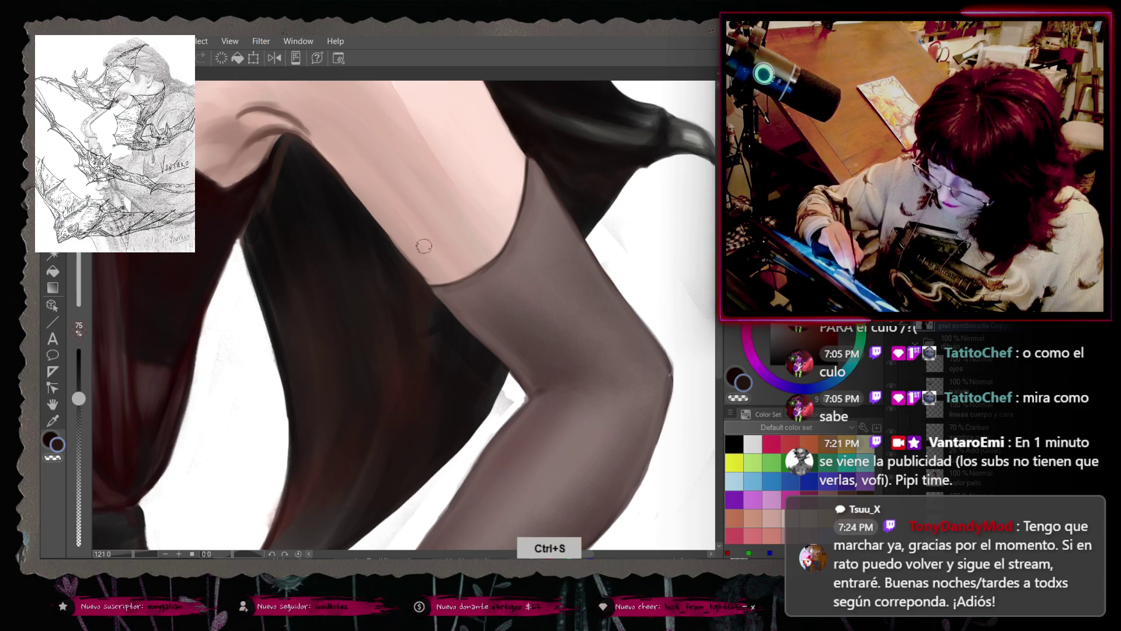
key("ctrl+s")
Step: Shade the sheer dark glove down the arm, undo one stroke, and reset opacity to 100%
right_click(415, 246)
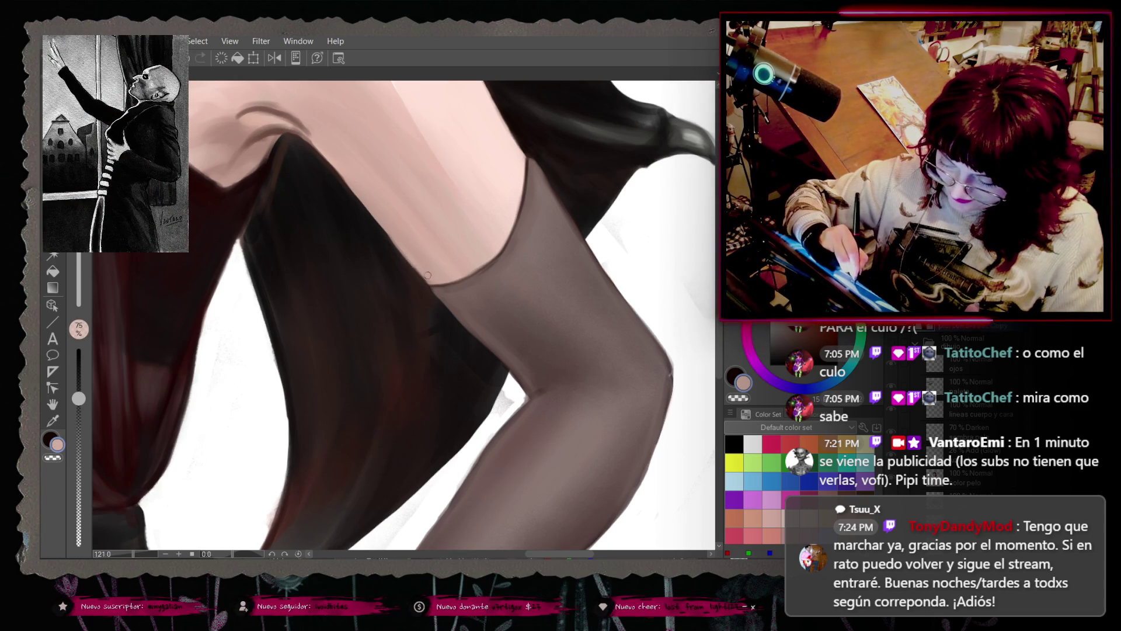
right_click(423, 369)
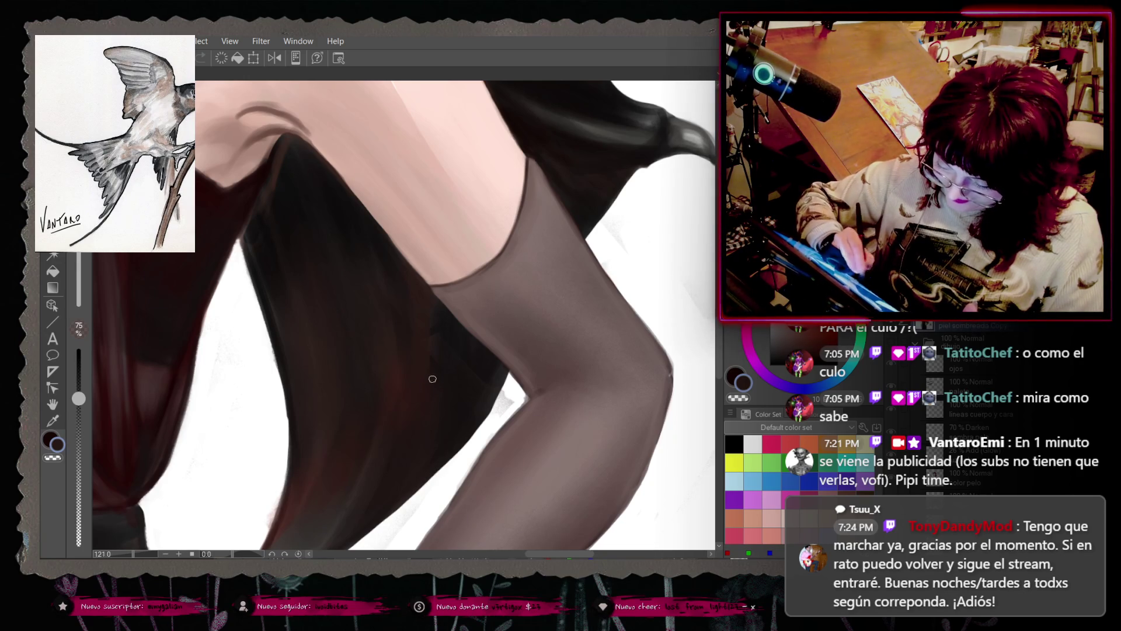
right_click(430, 378)
right_click(437, 377)
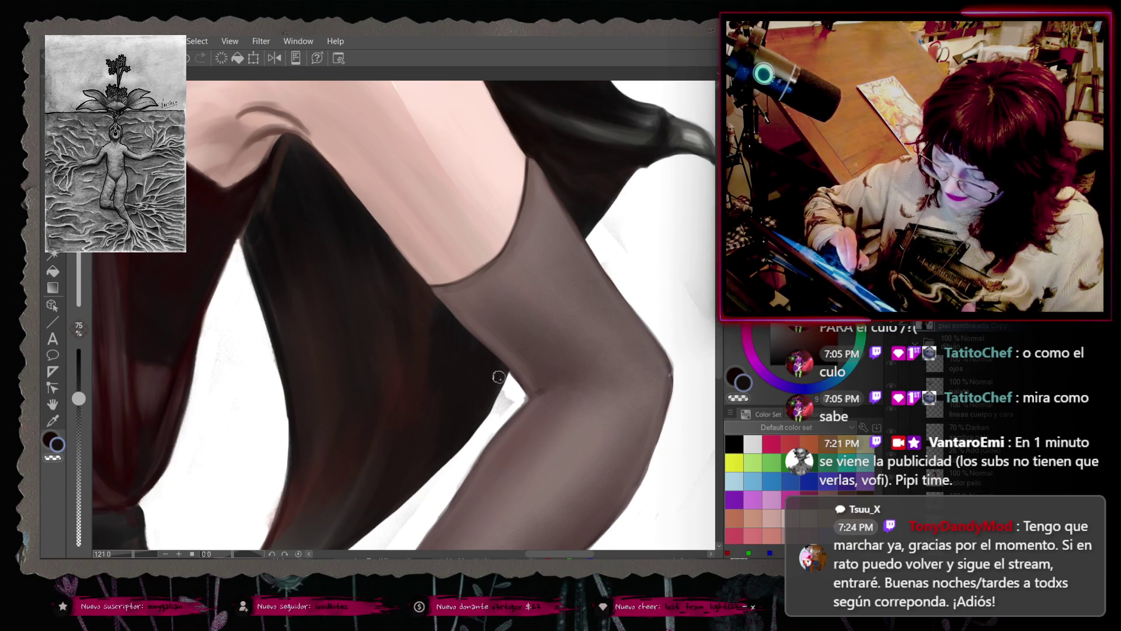
scroll(721, 335, "down", 3)
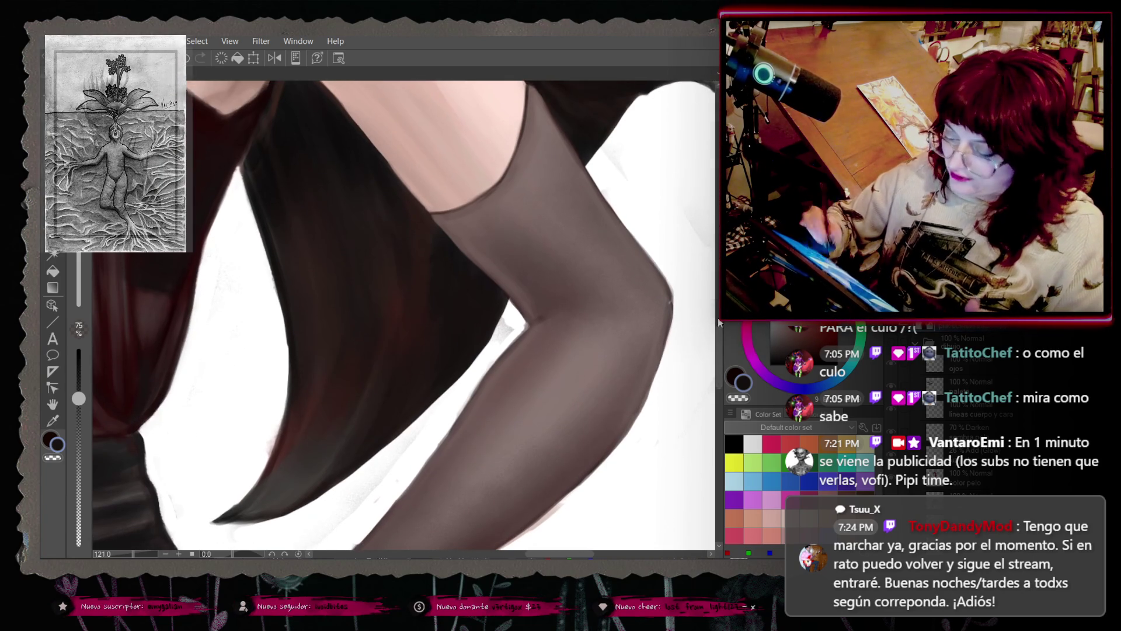
right_click(688, 204)
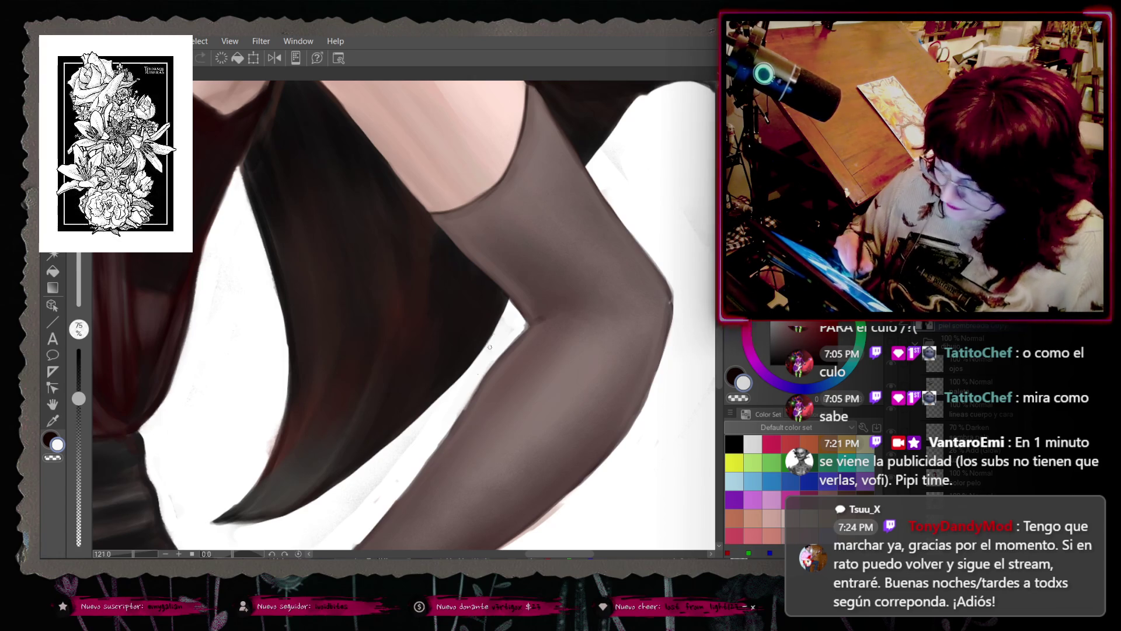
key("ctrl+z")
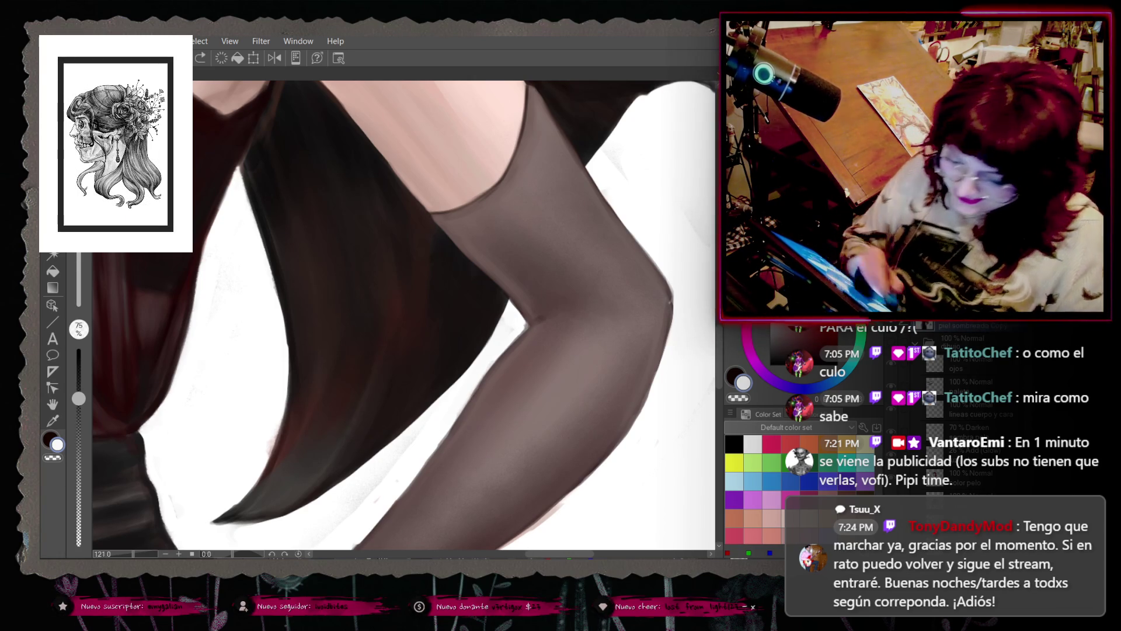
left_click(78, 348)
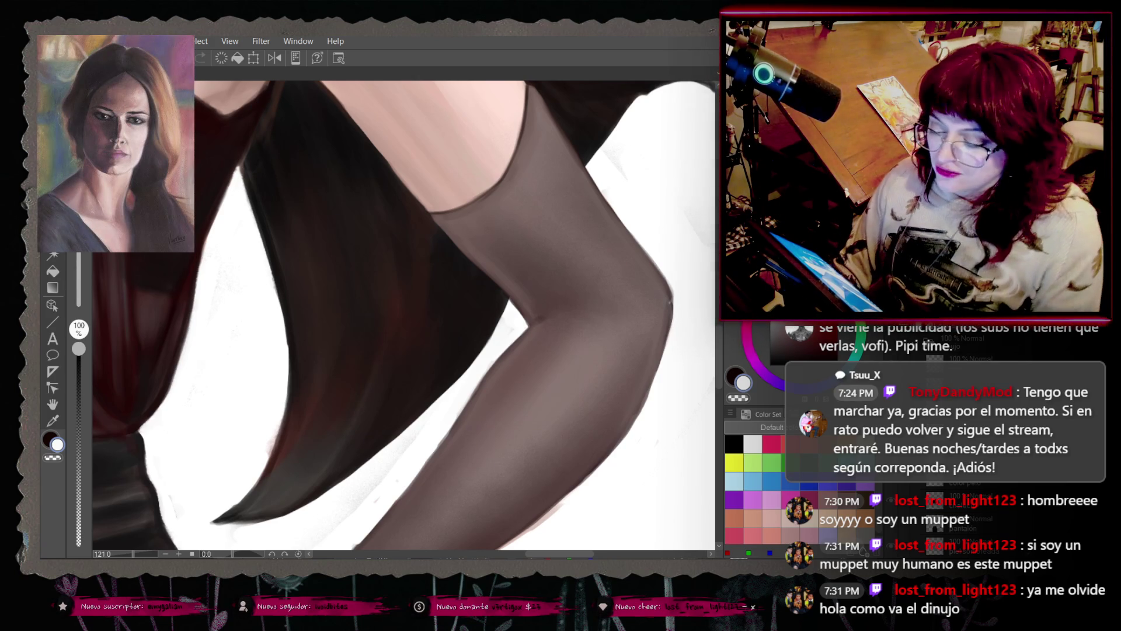
scroll(369, 503, "down", 8)
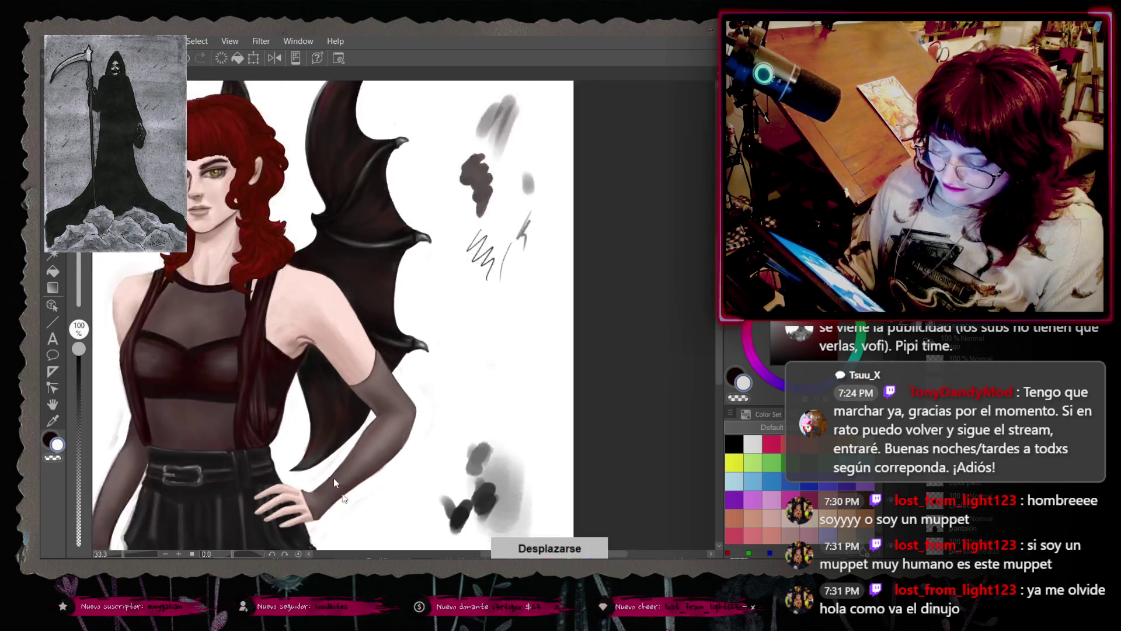
Step: Zoom from 25% to about 80% with the armpit and upper arm centred
scroll(482, 553, "left", 5)
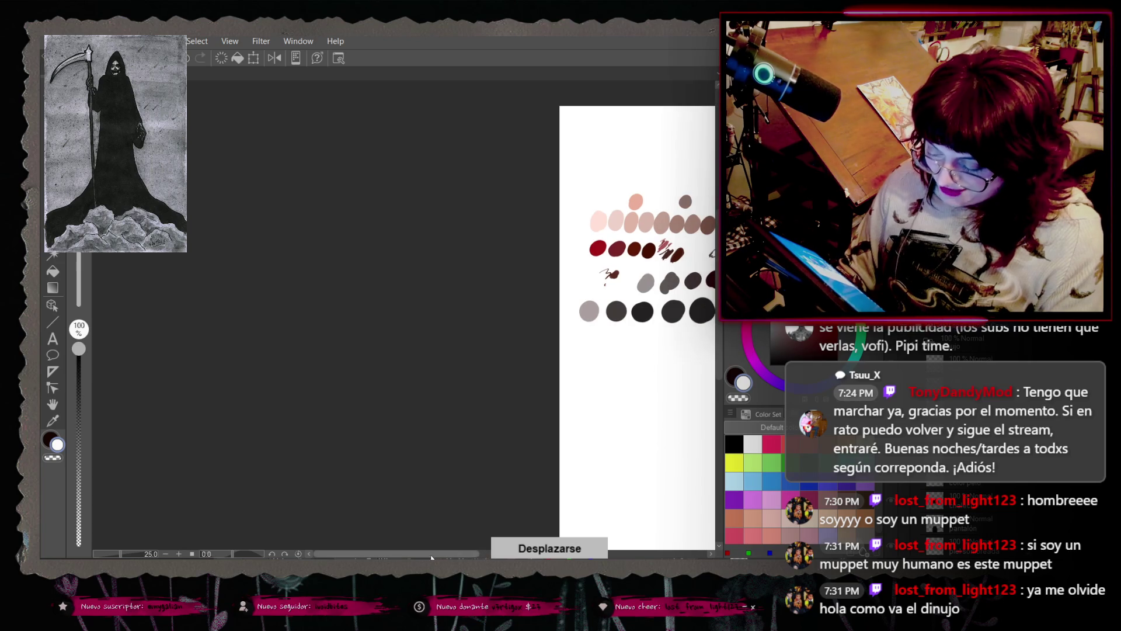
scroll(560, 554, "right", 3)
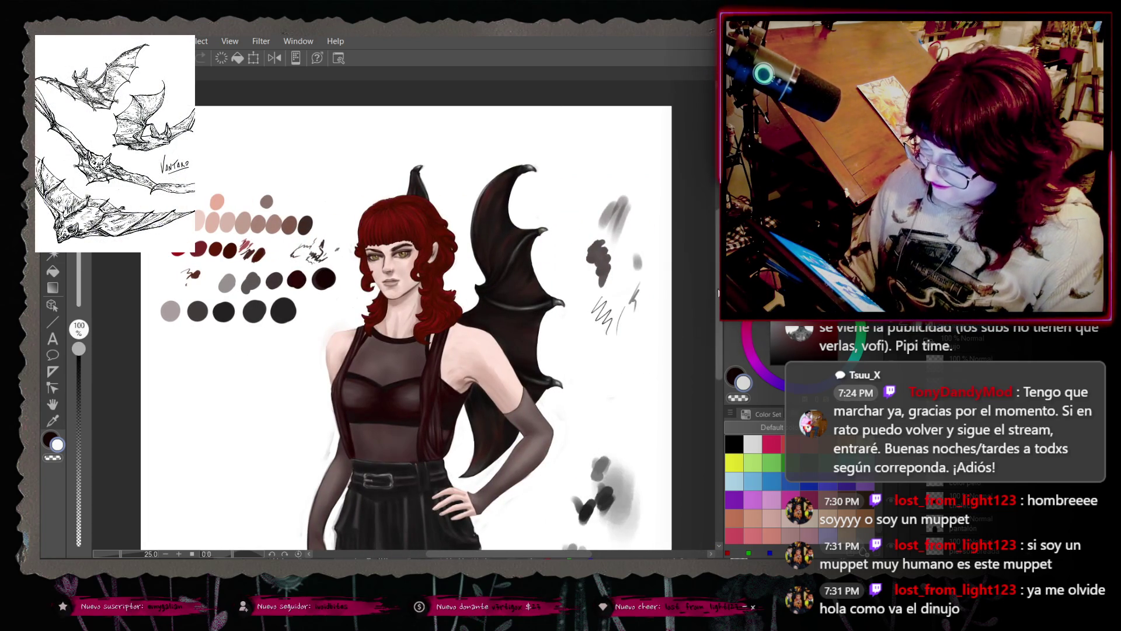
scroll(560, 554, "down", 3)
scroll(673, 303, "up", 1)
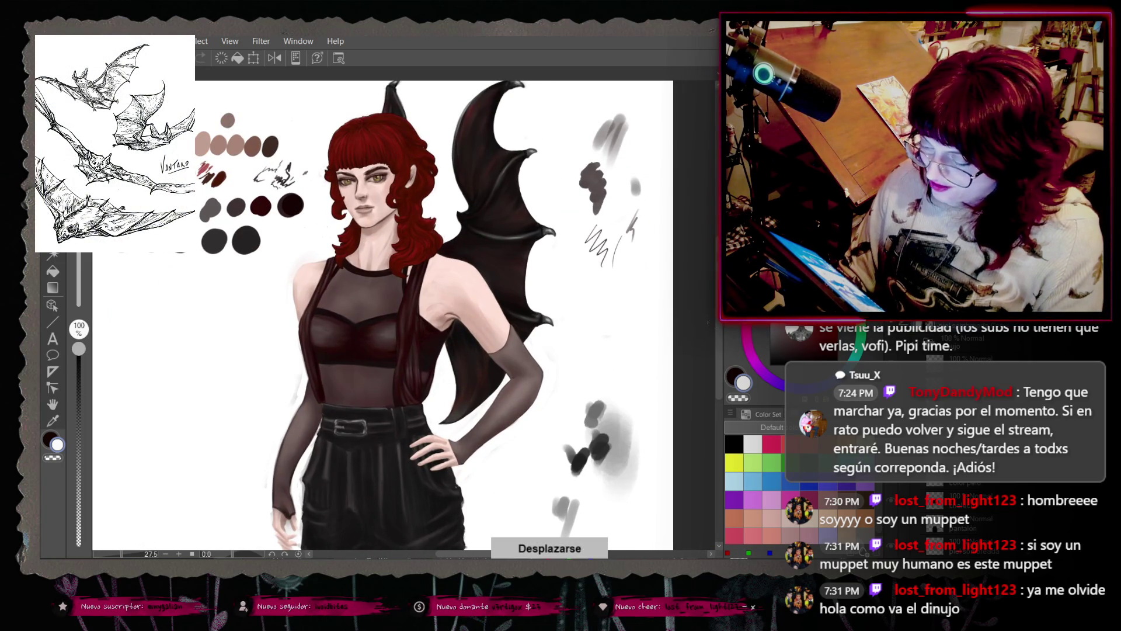
scroll(457, 552, "right", 3)
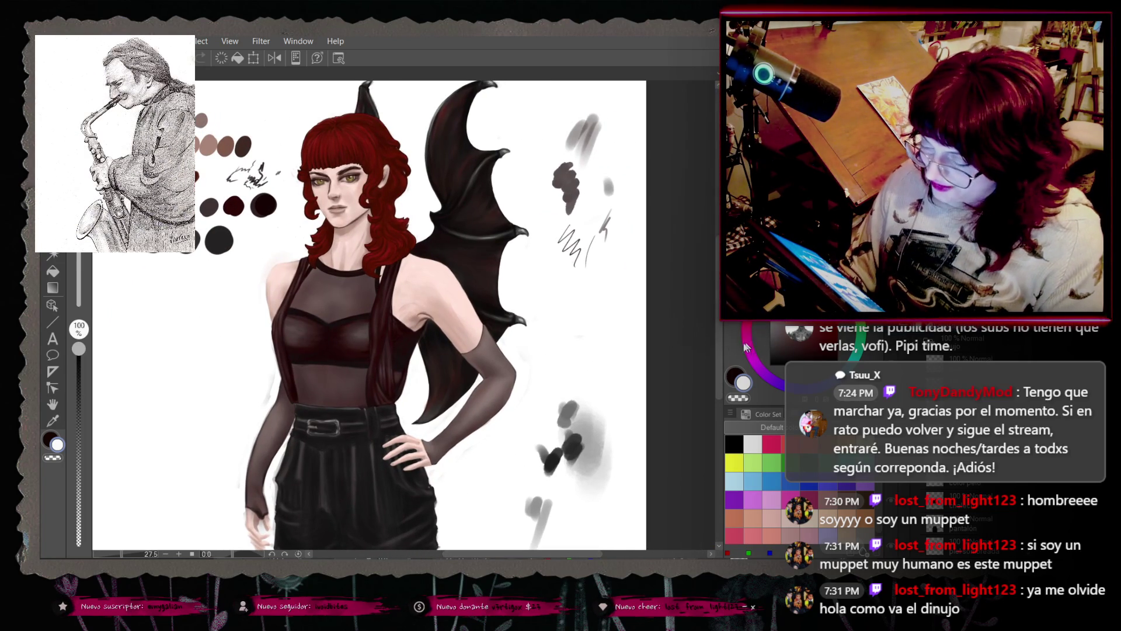
scroll(718, 342, "up", 1)
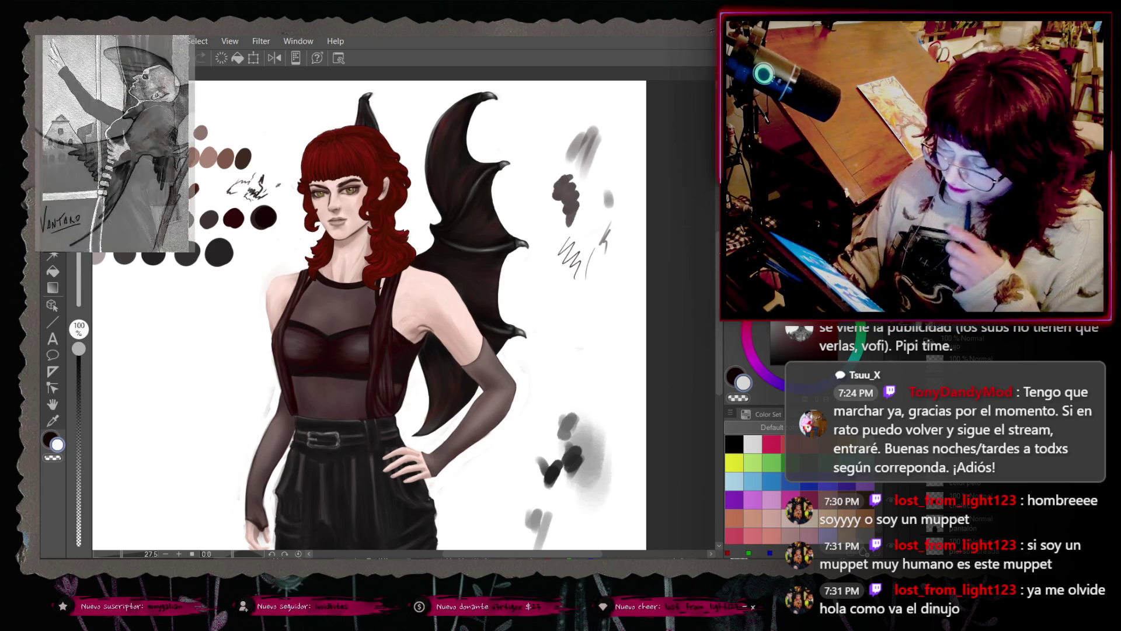
scroll(511, 334, "down", 2)
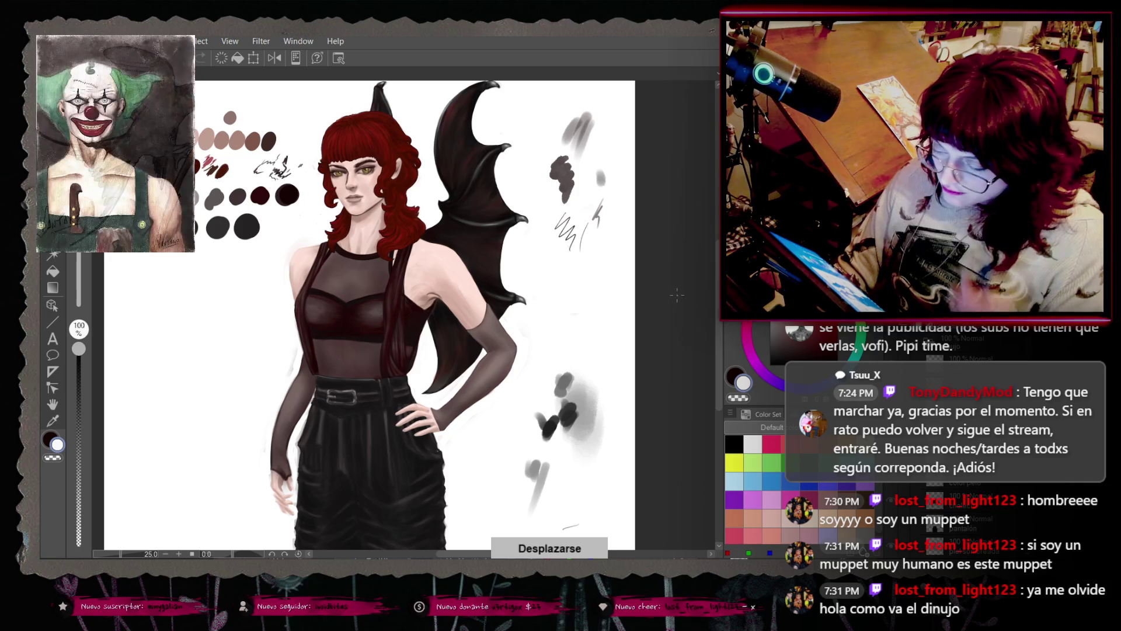
scroll(511, 334, "down", 1)
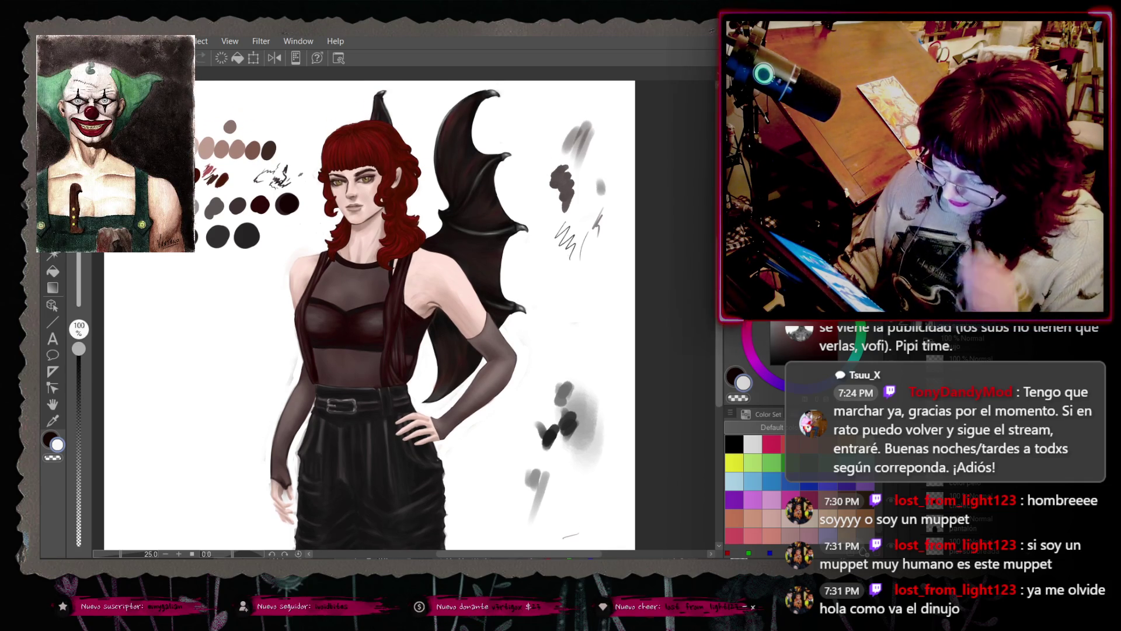
scroll(462, 309, "up", 4)
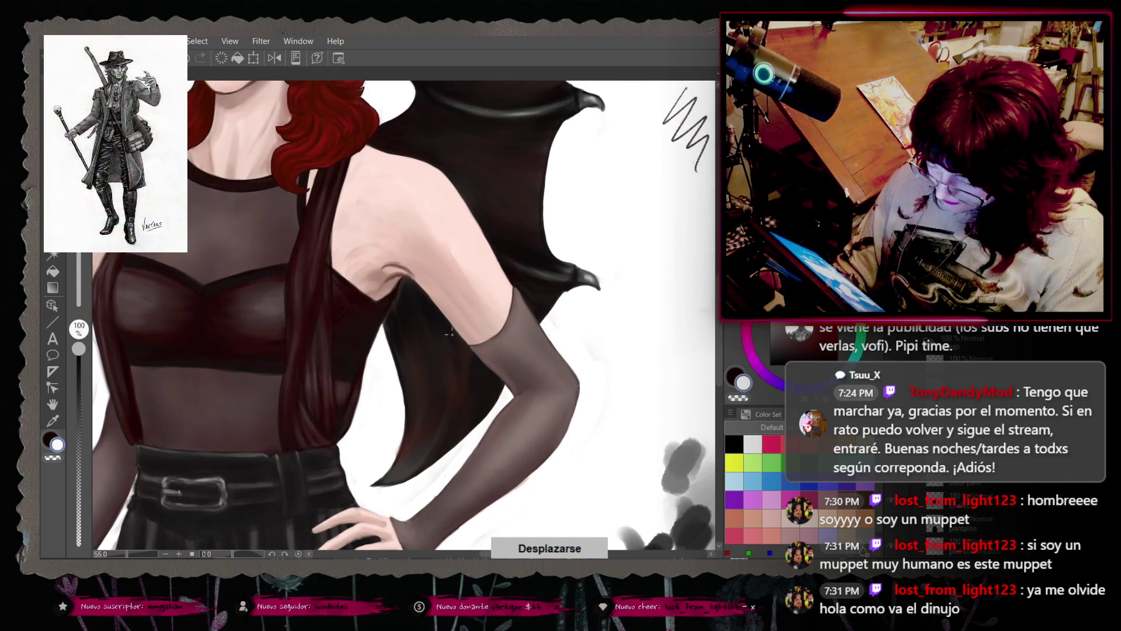
scroll(403, 272, "up", 2)
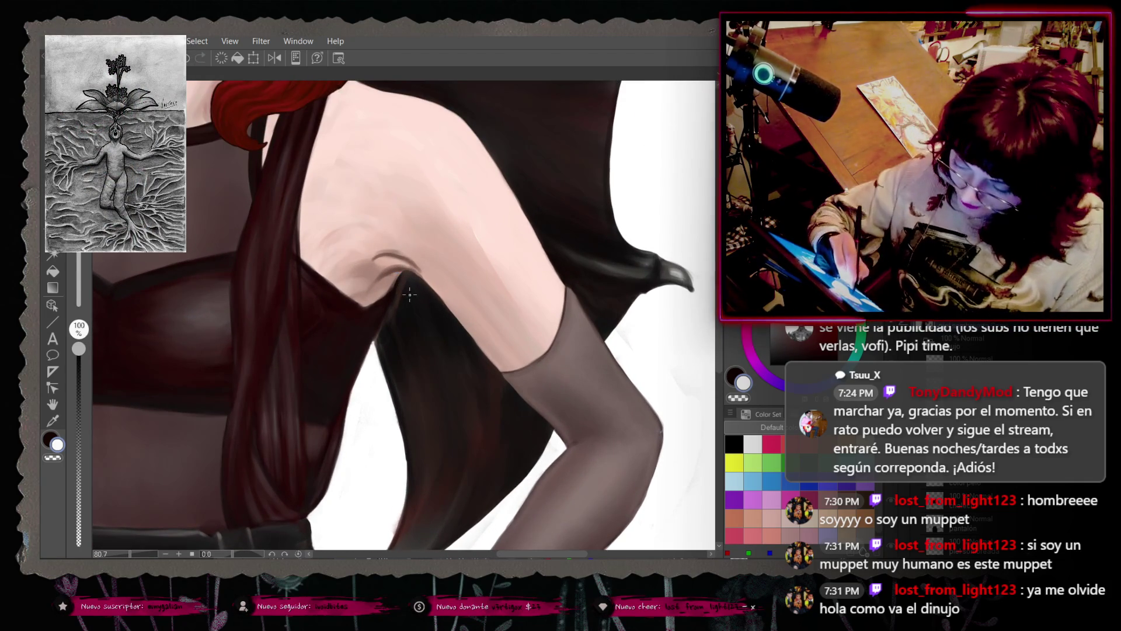
Step: Undo the stray white stroke and repaint the armpit shadow with a size-75 brush
right_click(404, 317)
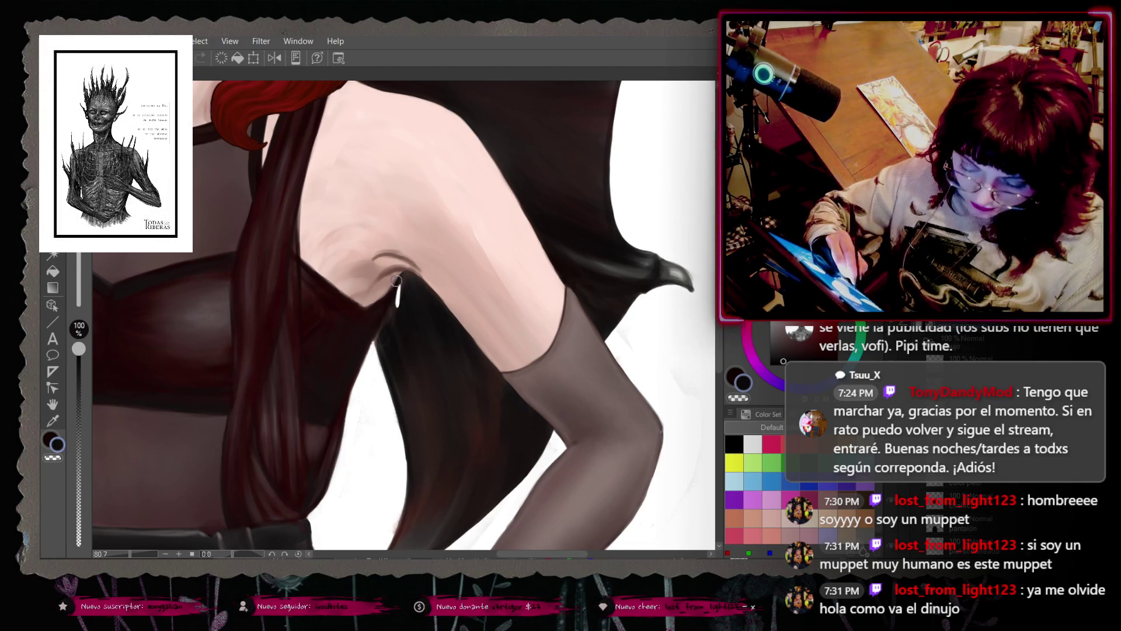
key("ctrl+z")
right_click(409, 319)
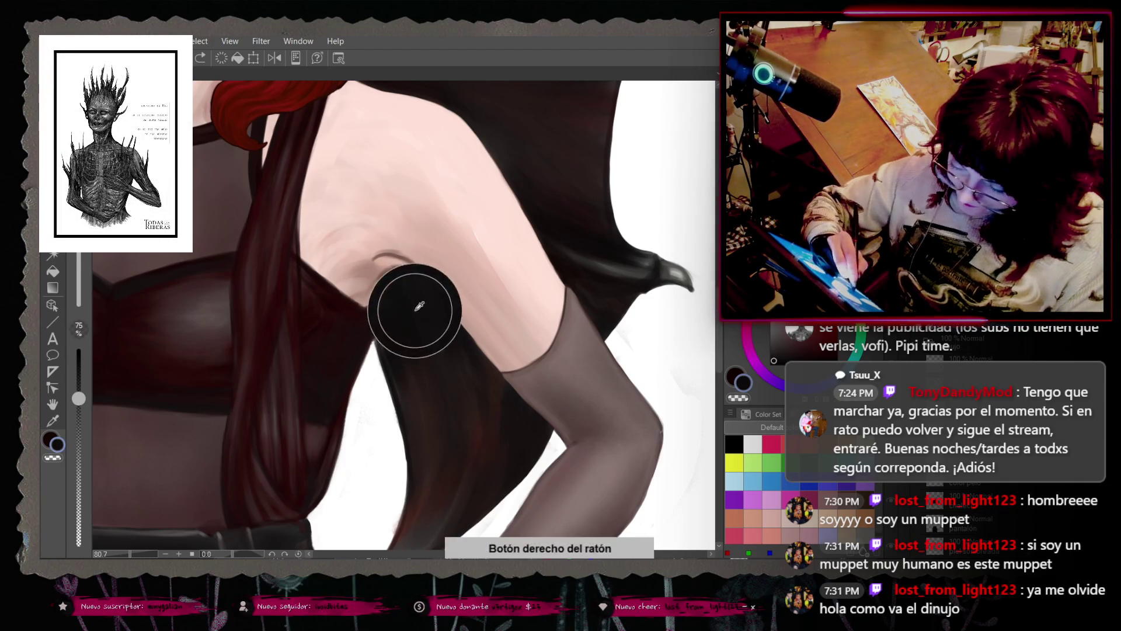
double_click(412, 317)
right_click(412, 318)
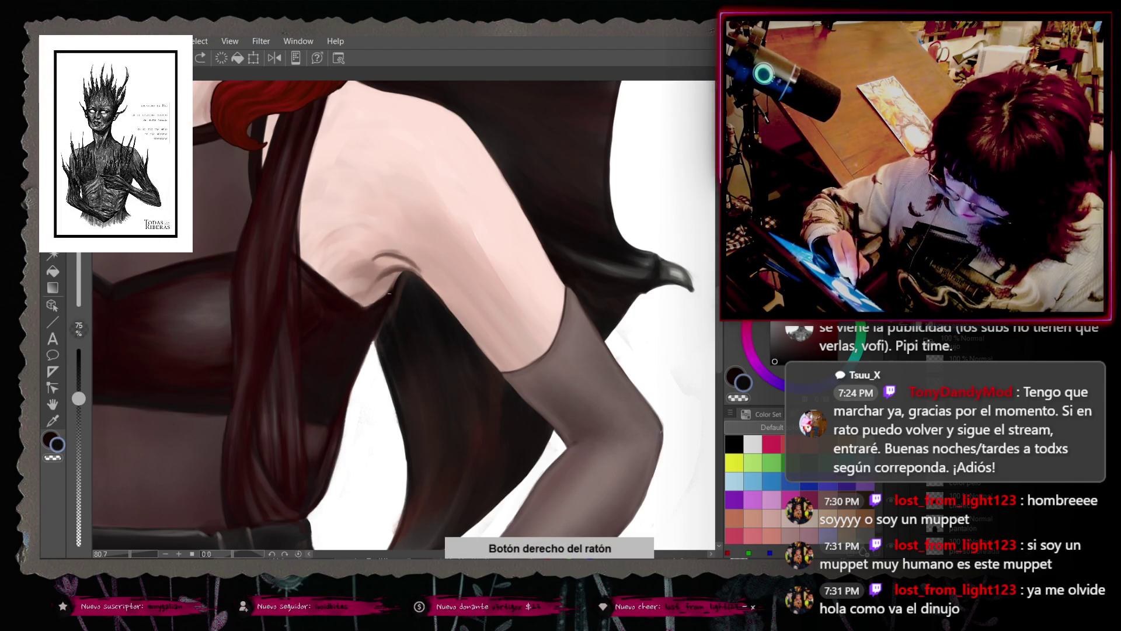
left_click_drag(407, 279, 399, 296)
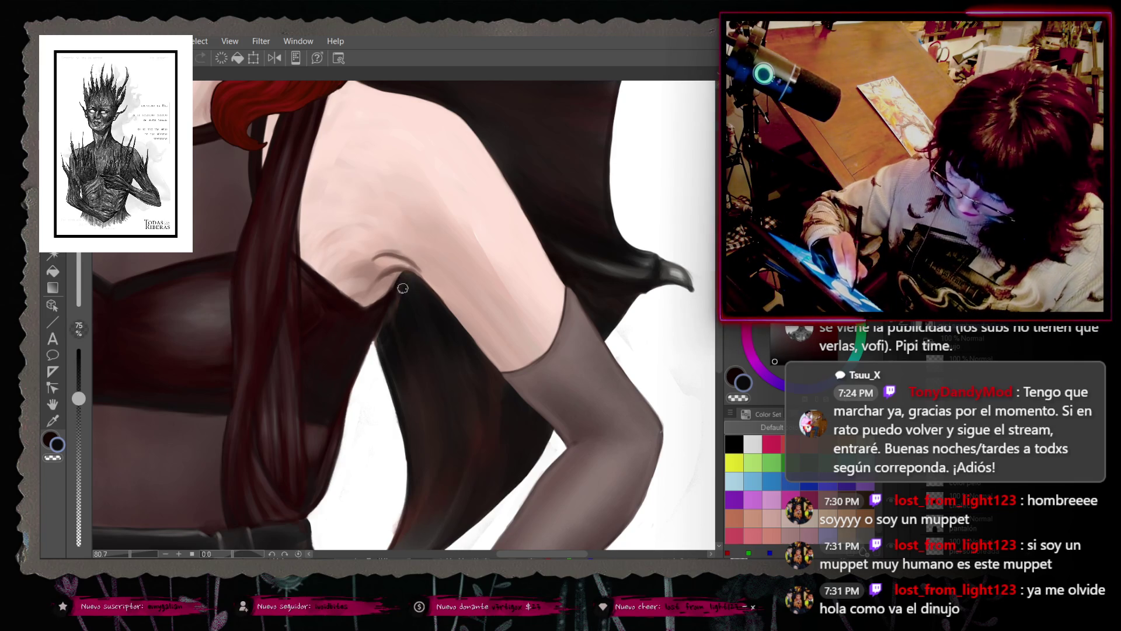
right_click(409, 321)
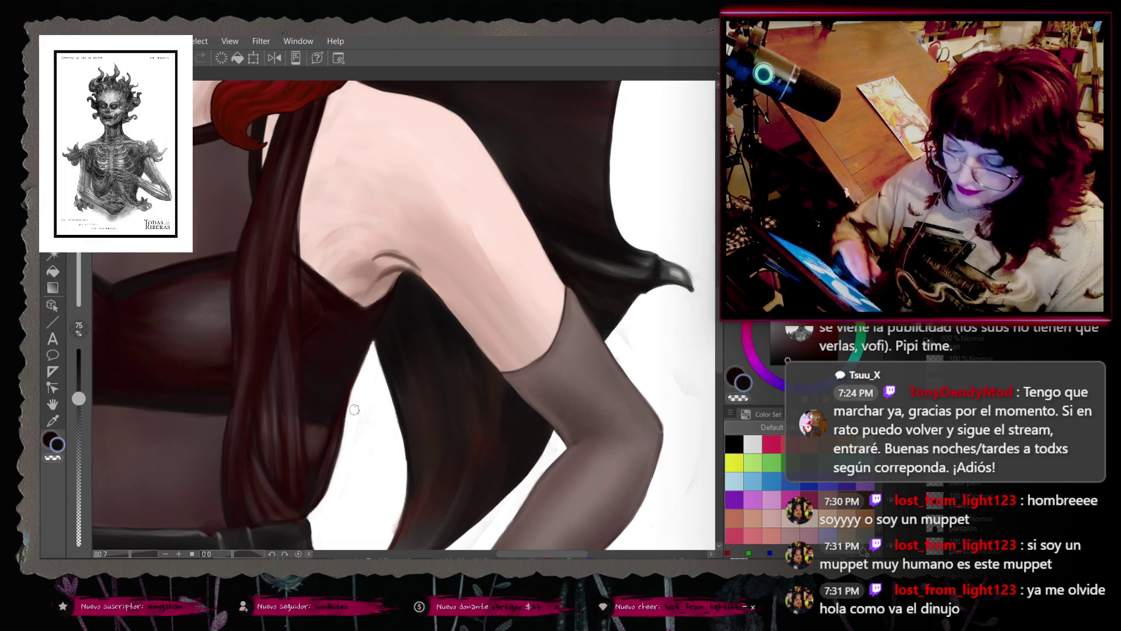
Step: Zoom out and pan until the face and red hair are centred
key("ctrl+minus")
mouse_move(485, 428)
left_mouse_down()
mouse_move(456, 439)
mouse_move(522, 412)
mouse_move(563, 411)
left_mouse_up()
mouse_move(718, 310)
left_mouse_down()
mouse_move(727, 388)
mouse_move(712, 298)
mouse_move(711, 380)
mouse_move(332, 372)
left_mouse_up()
mouse_move(467, 557)
left_mouse_down()
mouse_move(456, 555)
mouse_move(475, 533)
left_mouse_up()
Step: Zoom in on the face and paint a deeper red over the bangs
left_click(67, 41)
left_click(67, 40)
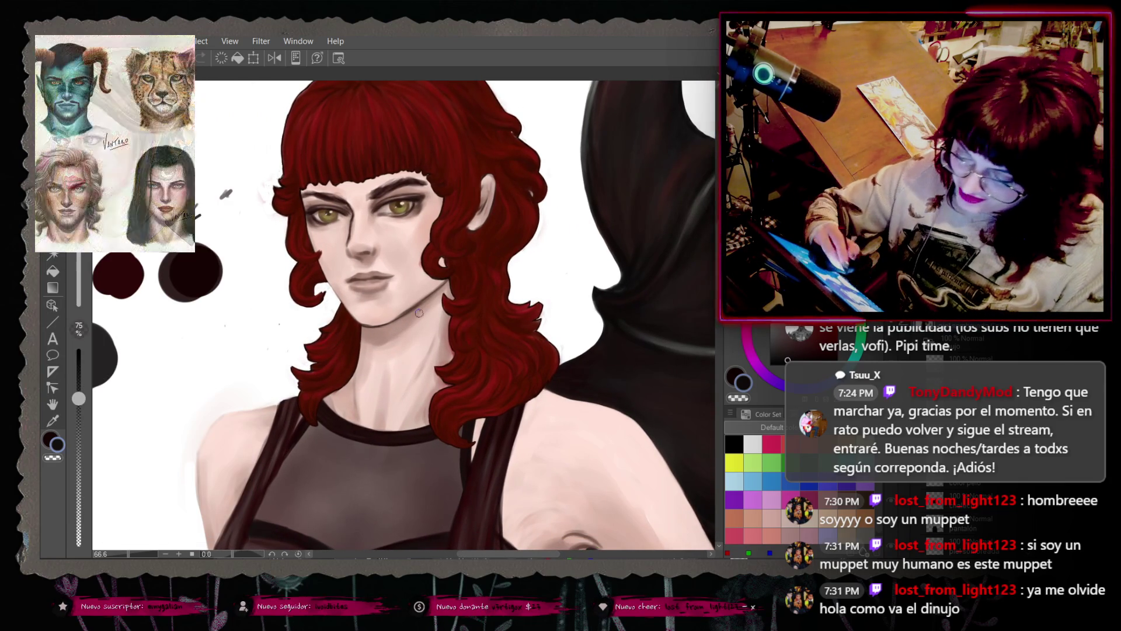
scroll(418, 313, "up", 3)
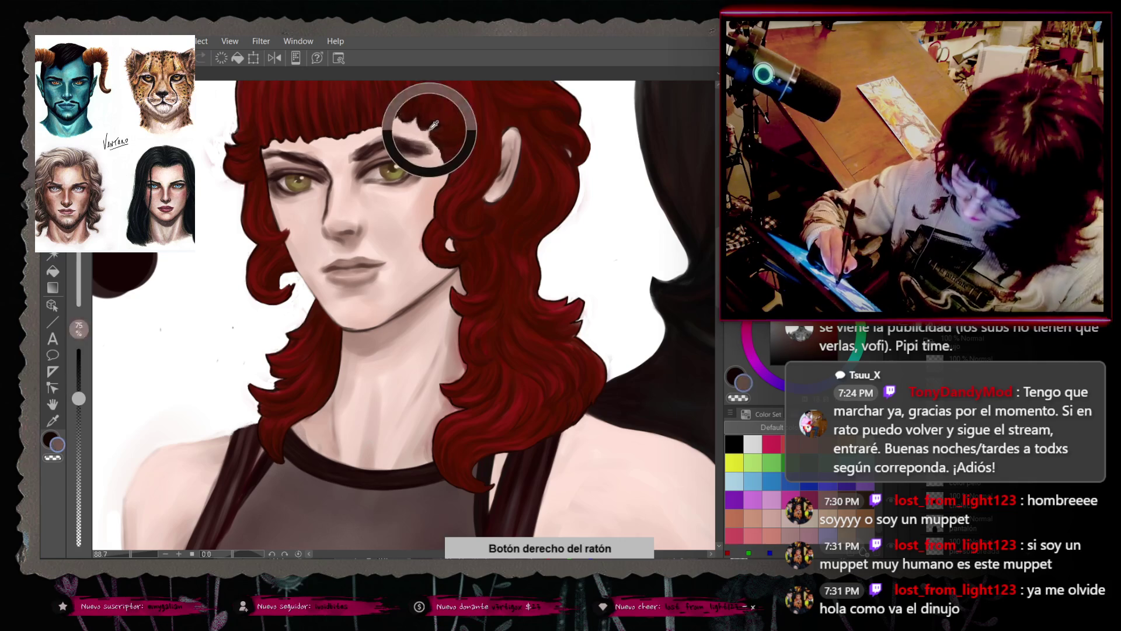
left_click_drag(427, 149, 439, 123)
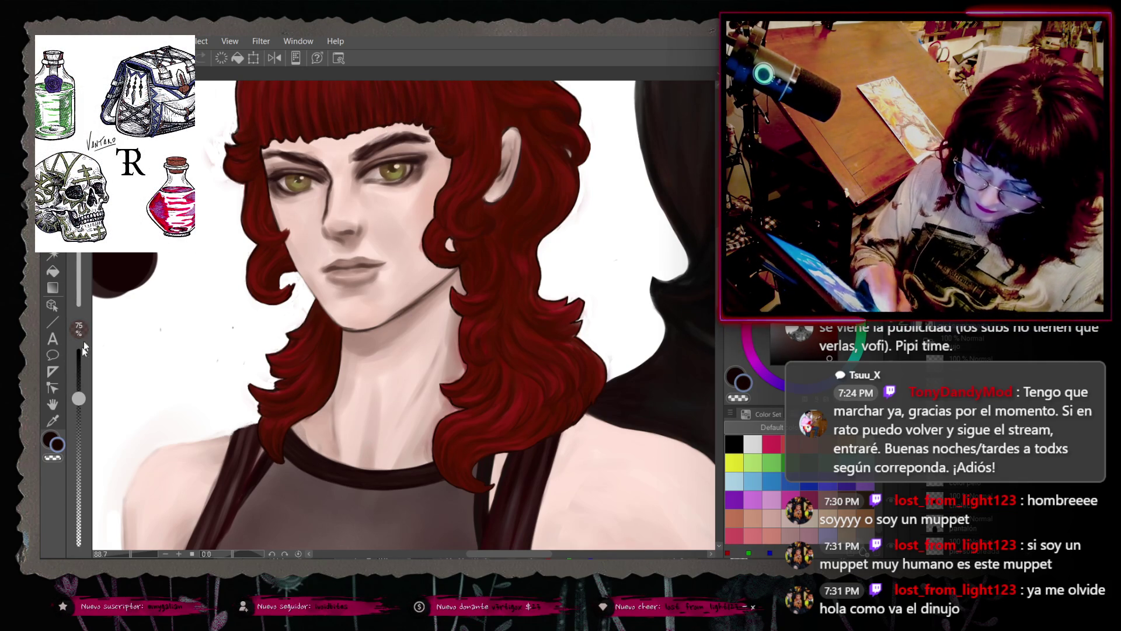
Step: Raise the brush size to 97 and test it with a dark zigzag beside the figure
left_click_drag(89, 327, 105, 327)
left_click_drag(158, 259, 150, 329)
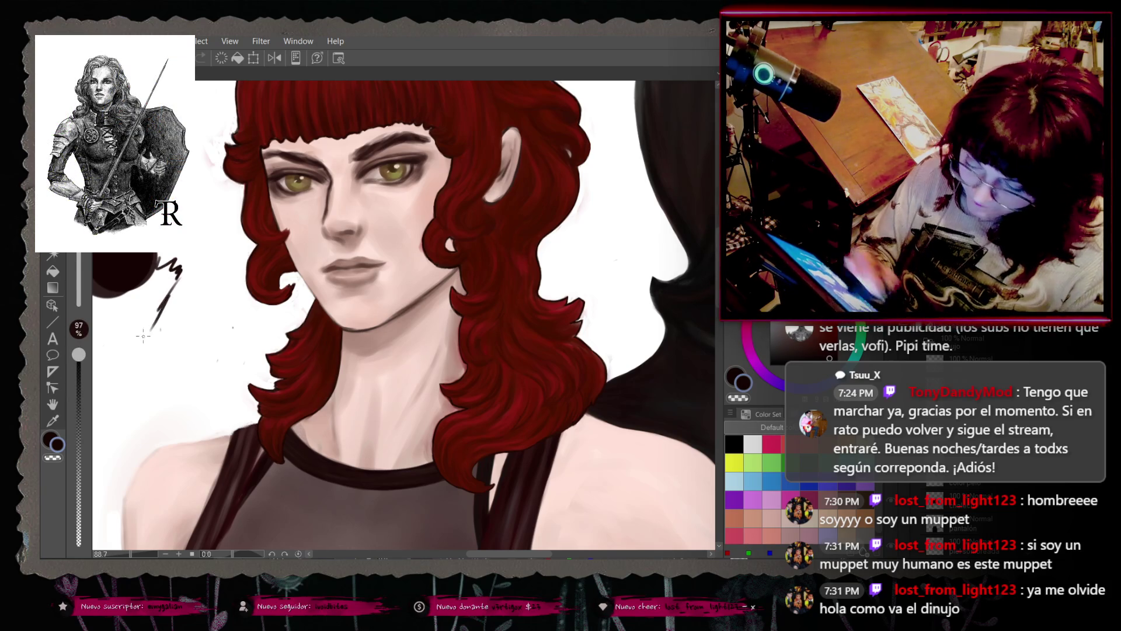
scroll(143, 336, "down", 5)
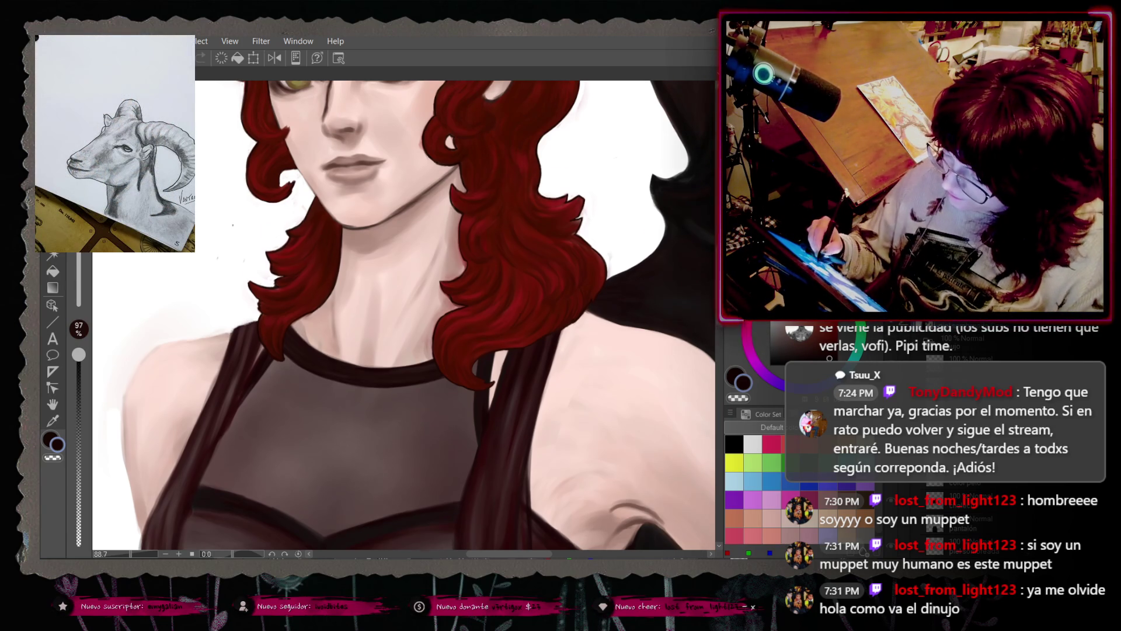
Step: Scroll past the neck and chest, zoom out to 30% and centre the full demon figure
scroll(403, 316, "down", 3)
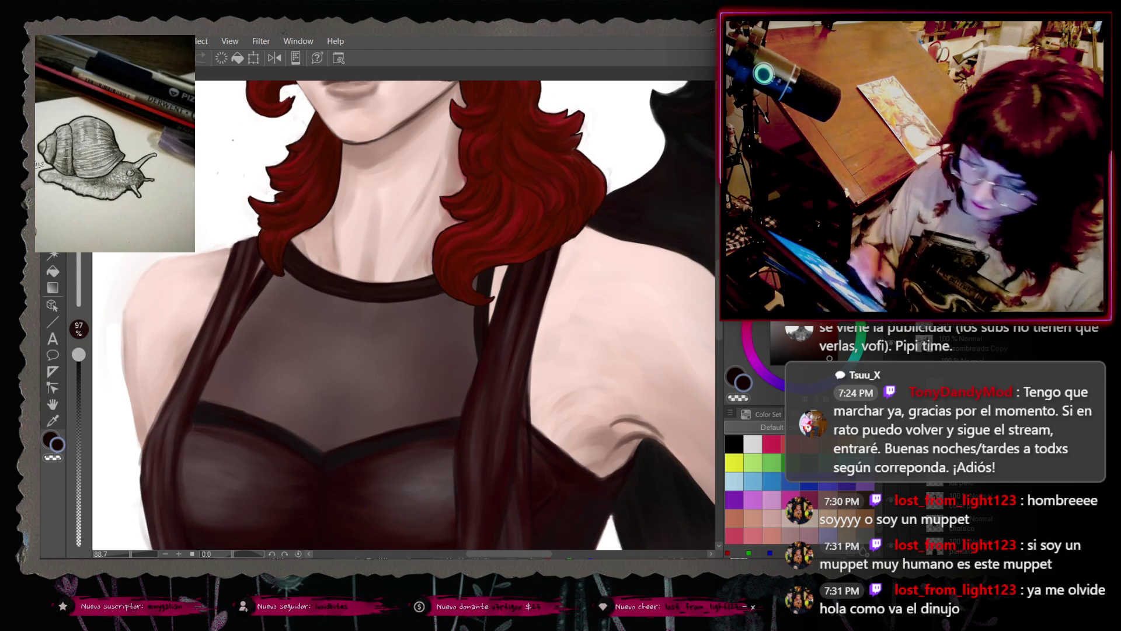
left_click(49, 41)
key("Escape")
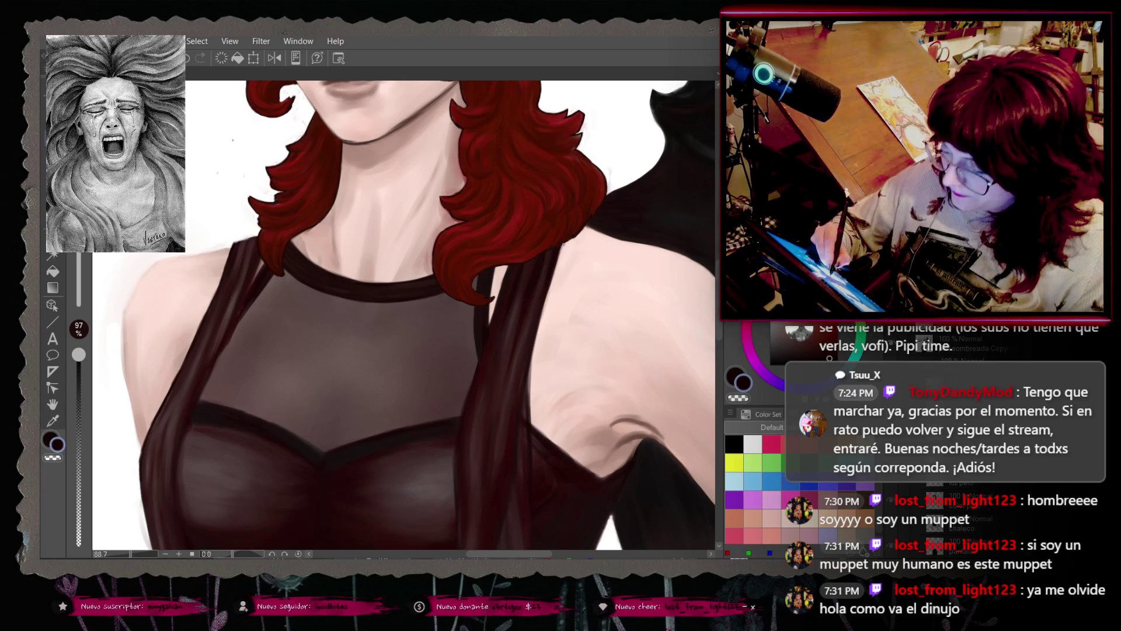
scroll(450, 308, "up", 1)
scroll(449, 308, "down", 2)
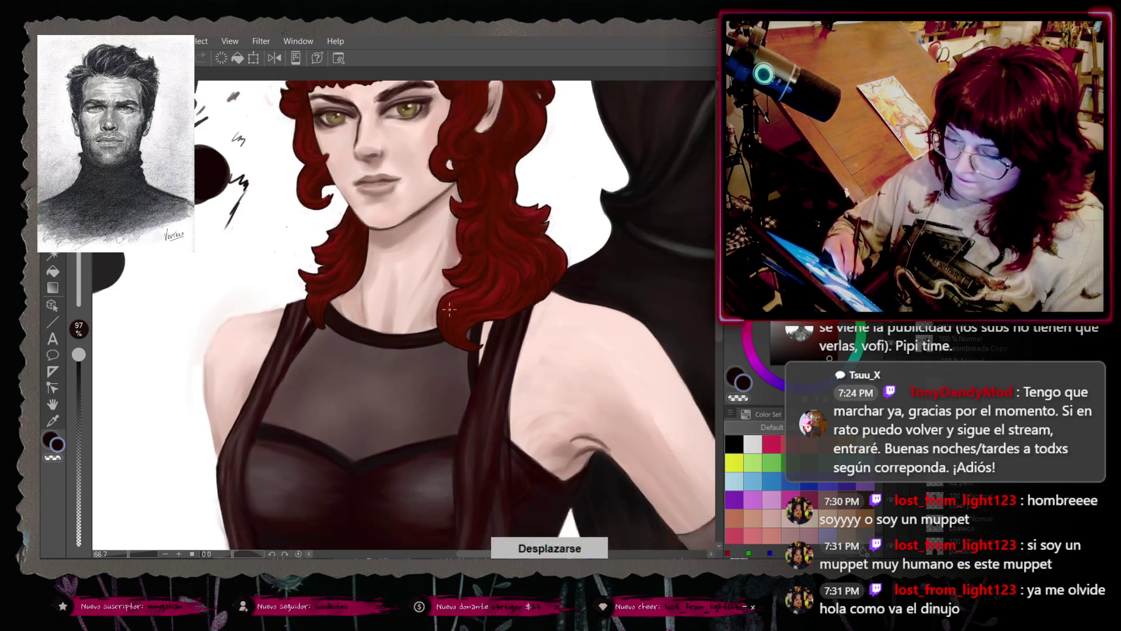
scroll(450, 308, "down", 3)
left_click_drag(471, 557, 527, 558)
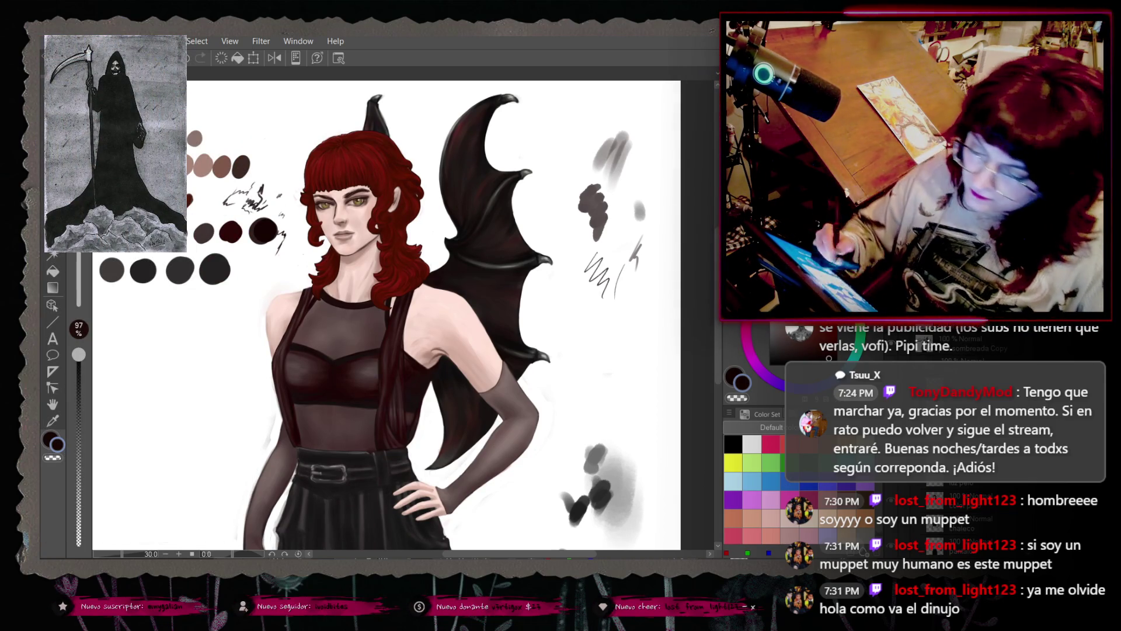
left_click_drag(483, 554, 541, 545)
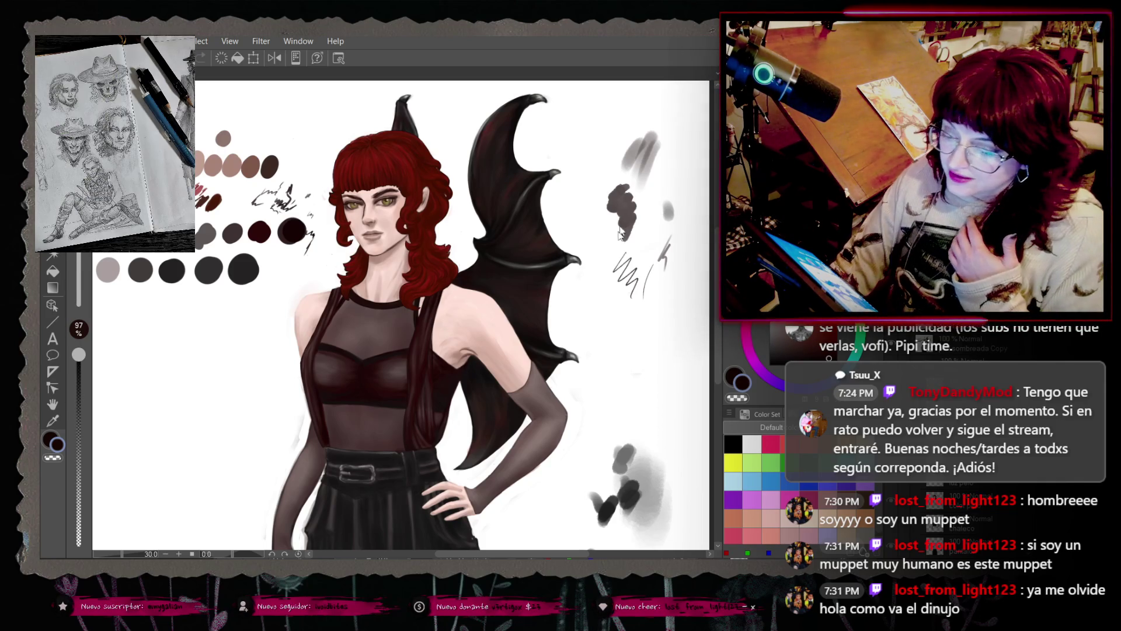
scroll(455, 281, "down", 2)
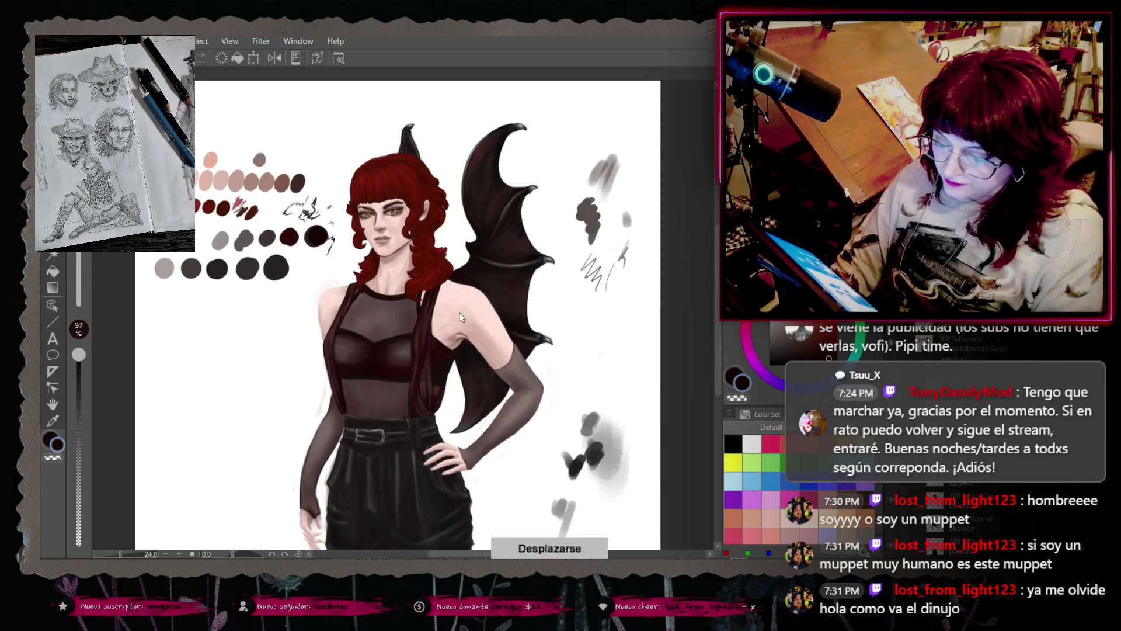
scroll(397, 315, "down", 2)
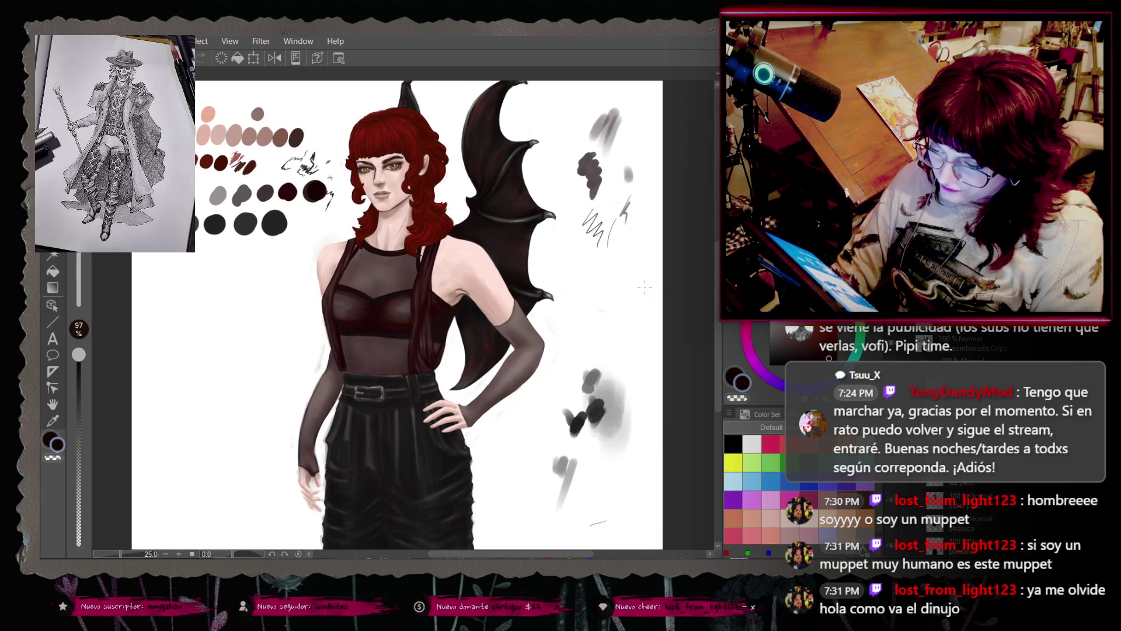
scroll(397, 313, "down", 1)
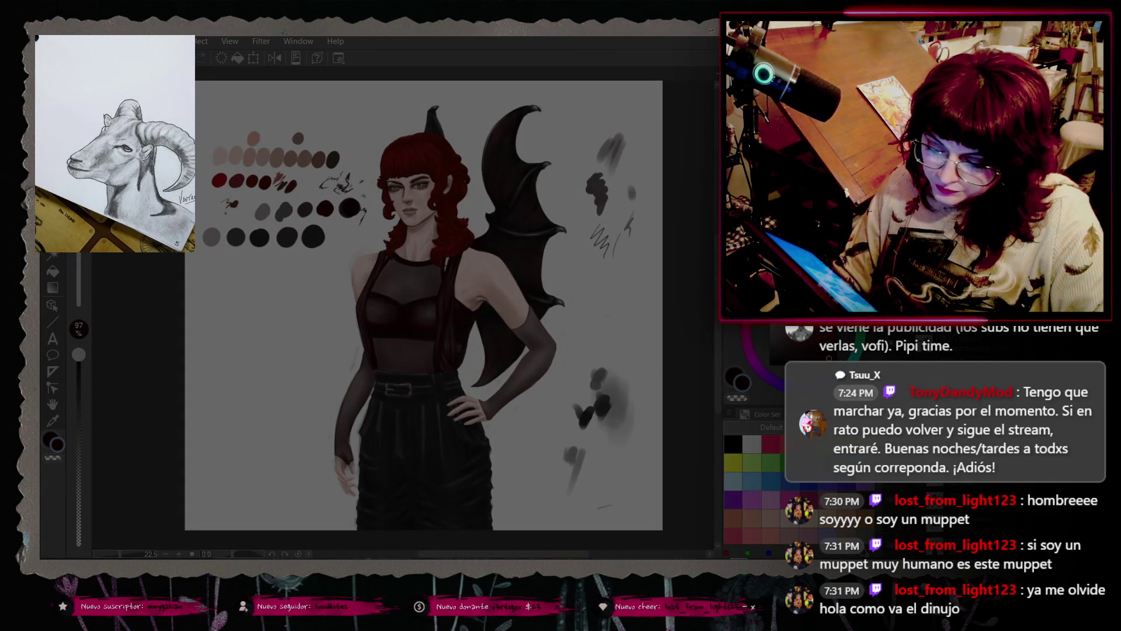
mouse_move(206, 81)
left_mouse_down()
mouse_move(444, 272)
mouse_move(628, 532)
left_mouse_up()
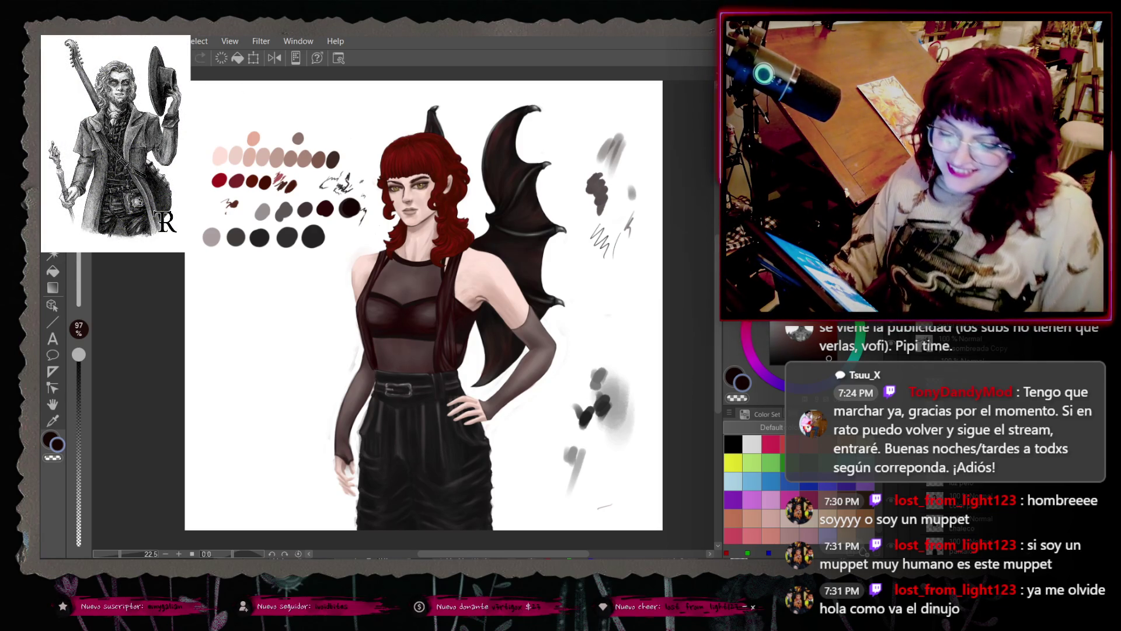
key("alt+f")
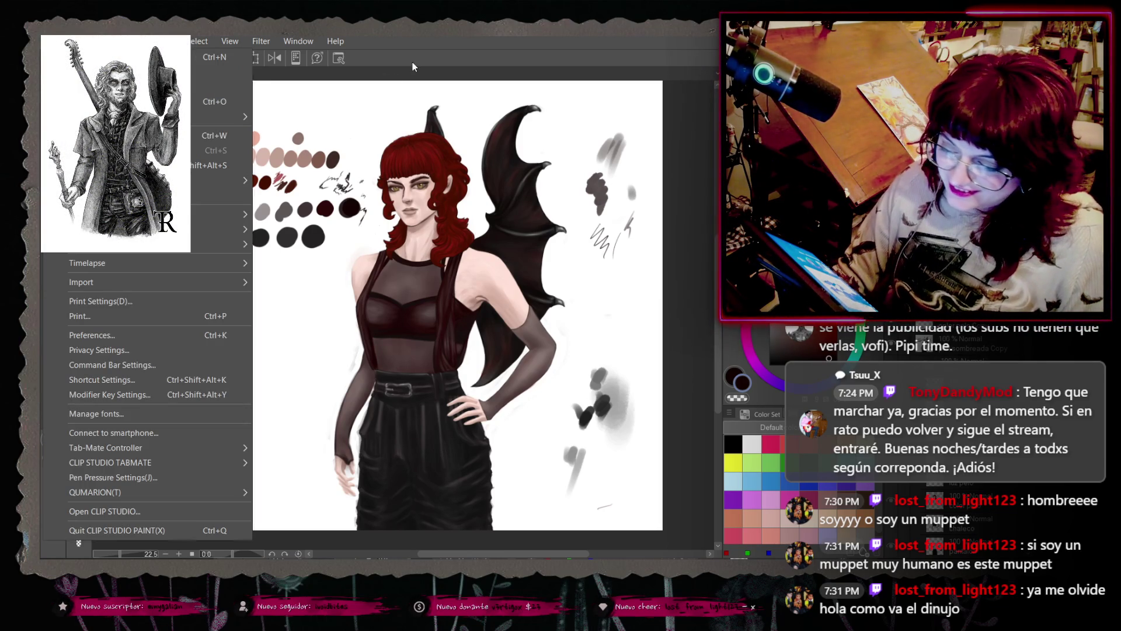
key("Escape")
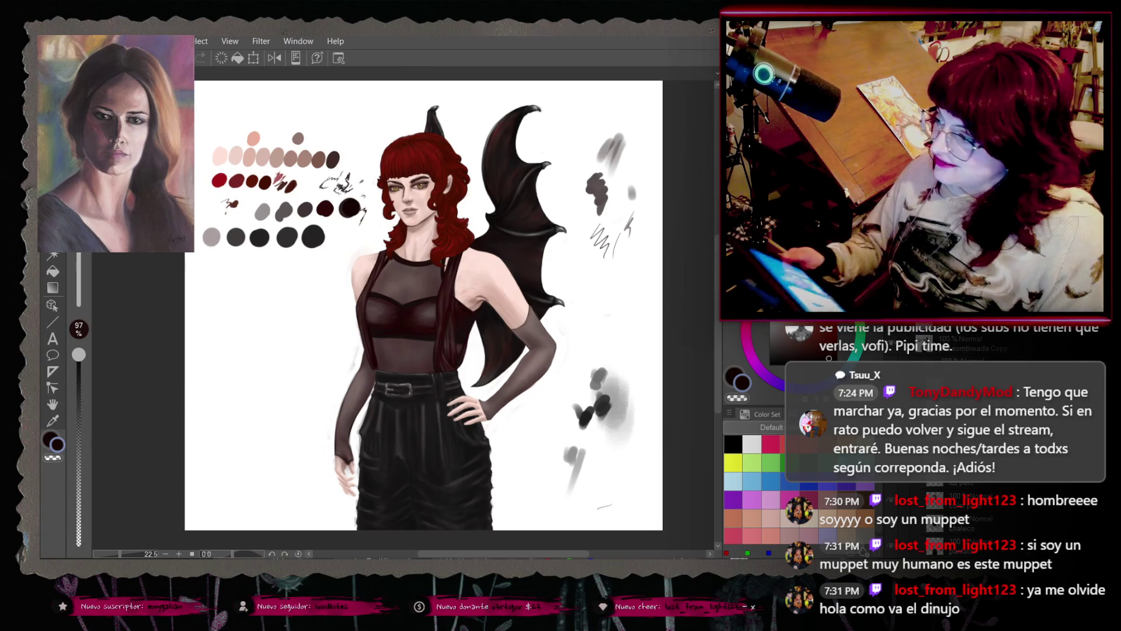